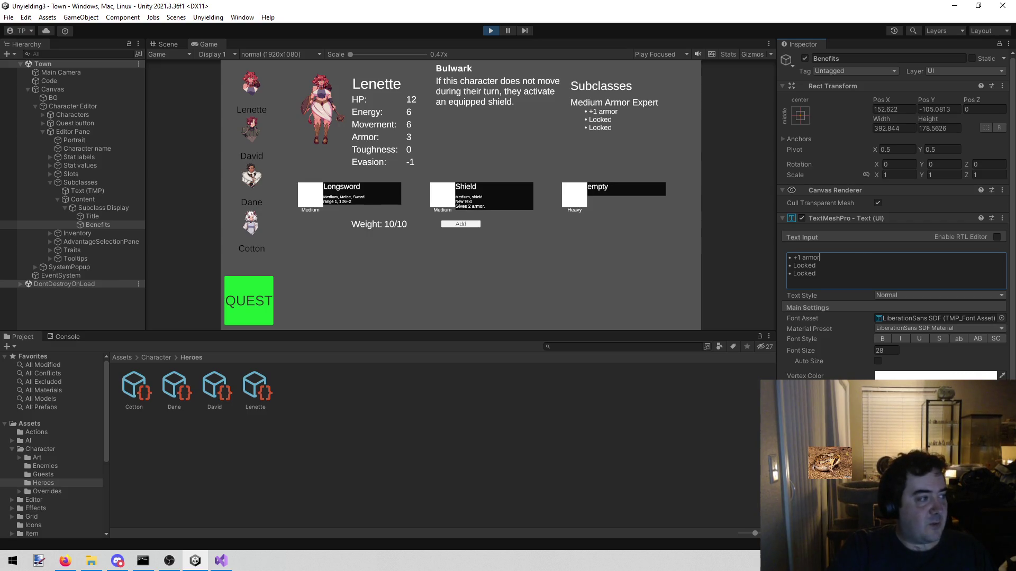
Step: Review Lenette's stats, gear and Medium Armor Expert benefits in Play mode, then stop the game
{"action": "key", "text": "alt+Tab"}
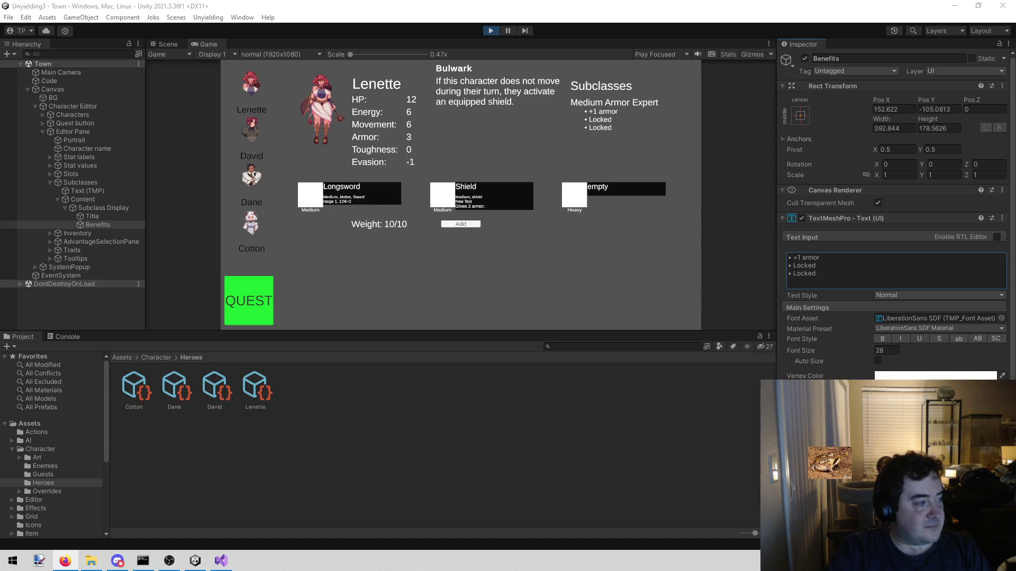
{"action": "key", "text": "alt+Tab"}
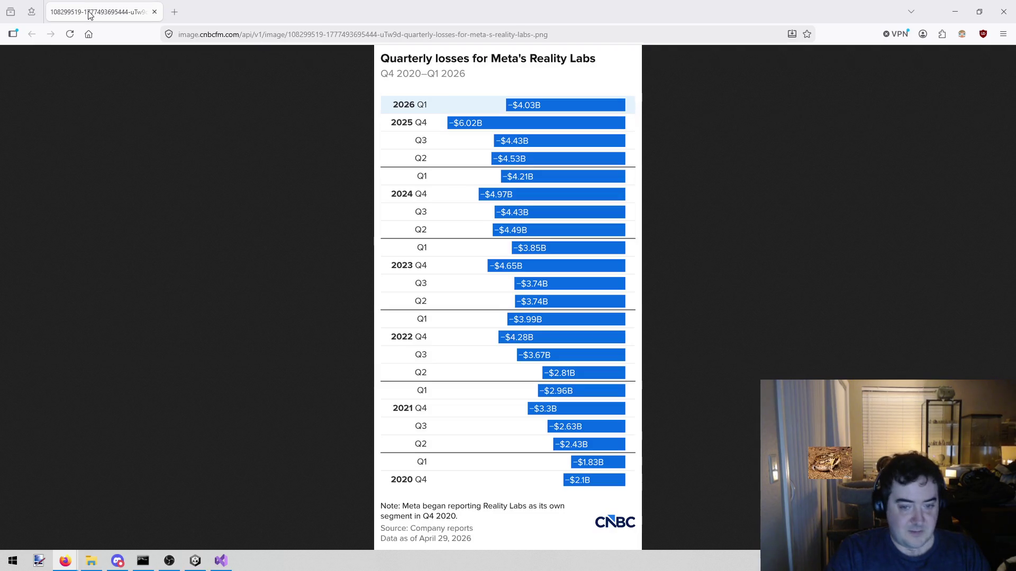
{"action": "key", "text": "alt+Tab"}
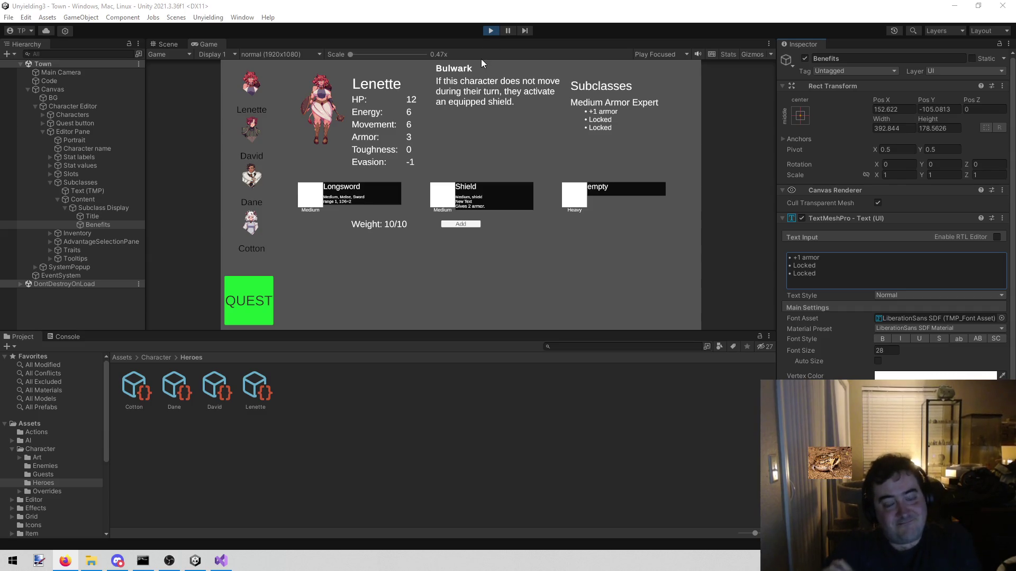
{"action": "left_click", "coordinate": [489, 29]}
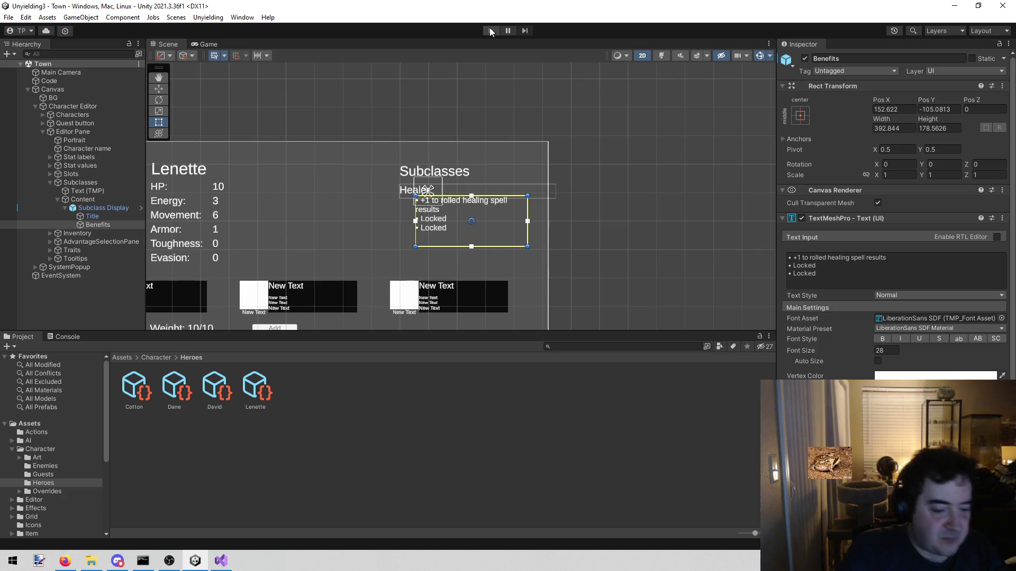
Step: Switch to the todo list in Visual Studio
{"action": "left_click", "coordinate": [221, 560]}
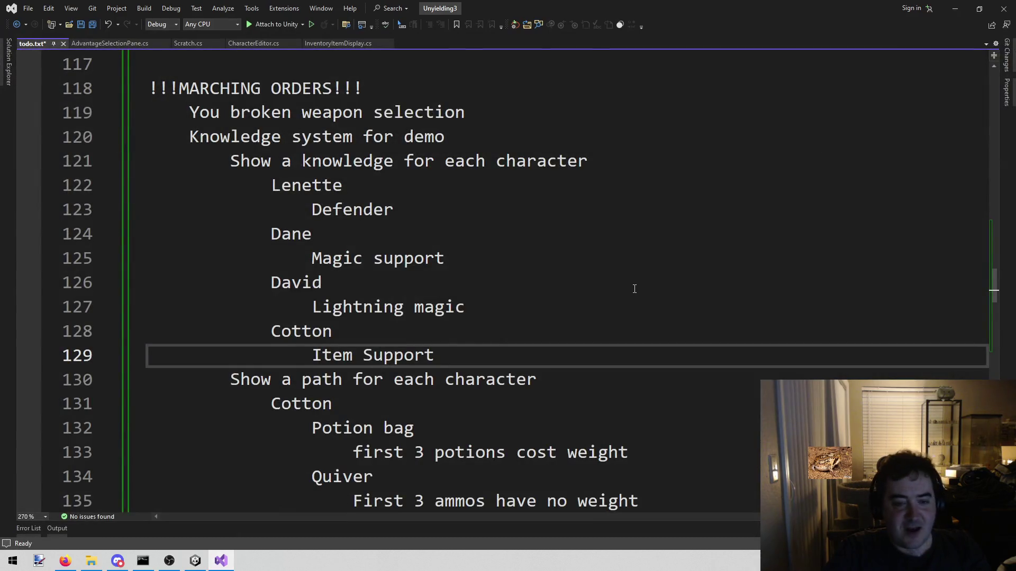
Step: Return to the Unity editor after reading the todo.txt marching orders
{"action": "left_click", "coordinate": [197, 560]}
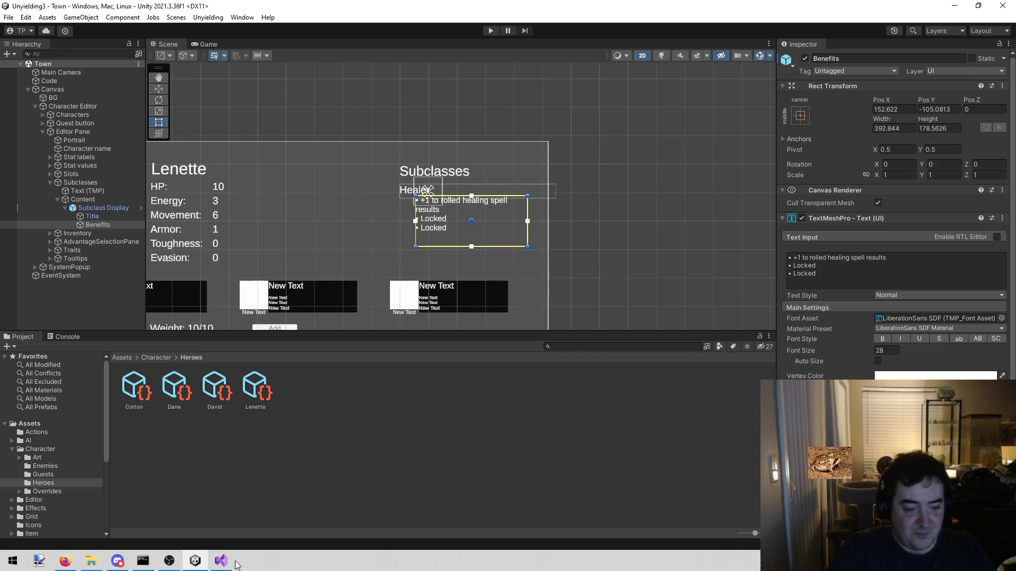
Step: View the Assets/Character/Heroes folder listing the Cotton, Dane, David and Lenette scripts
{"action": "mouse_move", "coordinate": [222, 561]}
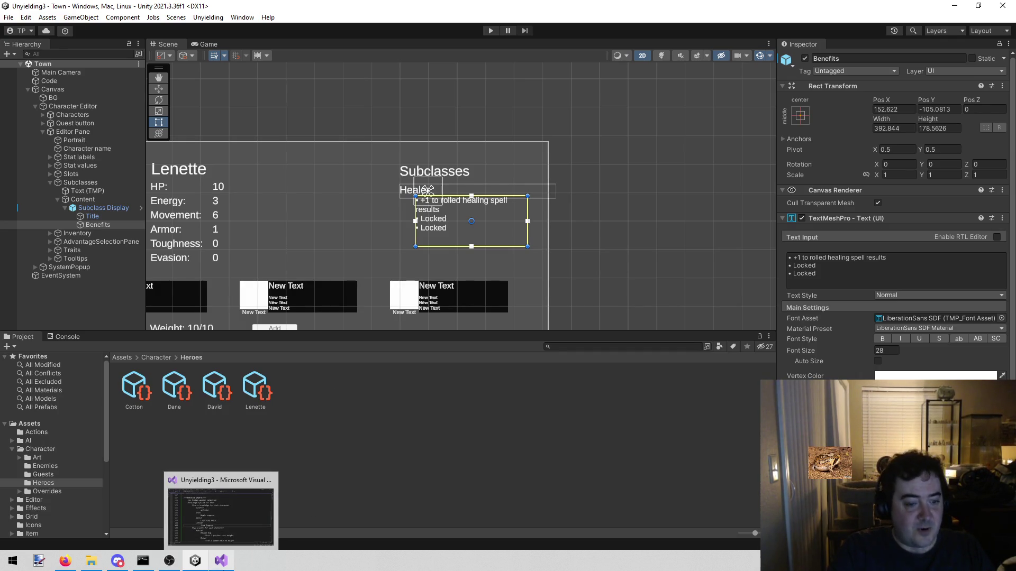
Step: Select todo.txt lines 122–129, from Lenette's Defender to Cotton's Item Support
{"action": "left_click", "coordinate": [231, 567]}
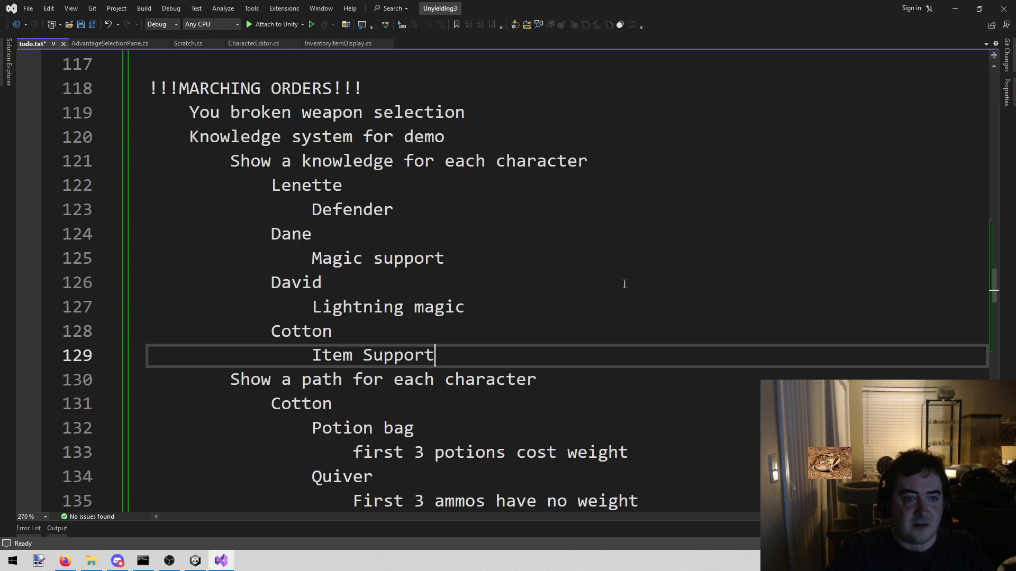
{"action": "mouse_move", "coordinate": [490, 347]}
{"action": "left_mouse_down"}
{"action": "mouse_move", "coordinate": [352, 307]}
{"action": "mouse_move", "coordinate": [199, 185]}
{"action": "mouse_move", "coordinate": [262, 185]}
{"action": "left_mouse_up"}
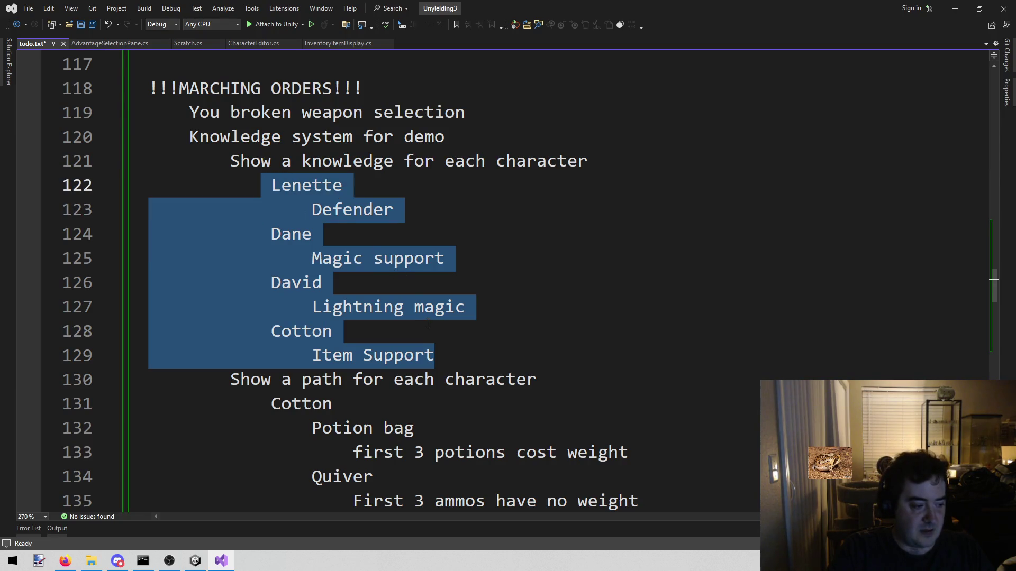
{"action": "double_click", "coordinate": [433, 347]}
{"action": "mouse_move", "coordinate": [431, 347]}
{"action": "left_mouse_down"}
{"action": "mouse_move", "coordinate": [261, 185]}
{"action": "mouse_move", "coordinate": [271, 185]}
{"action": "left_mouse_up"}
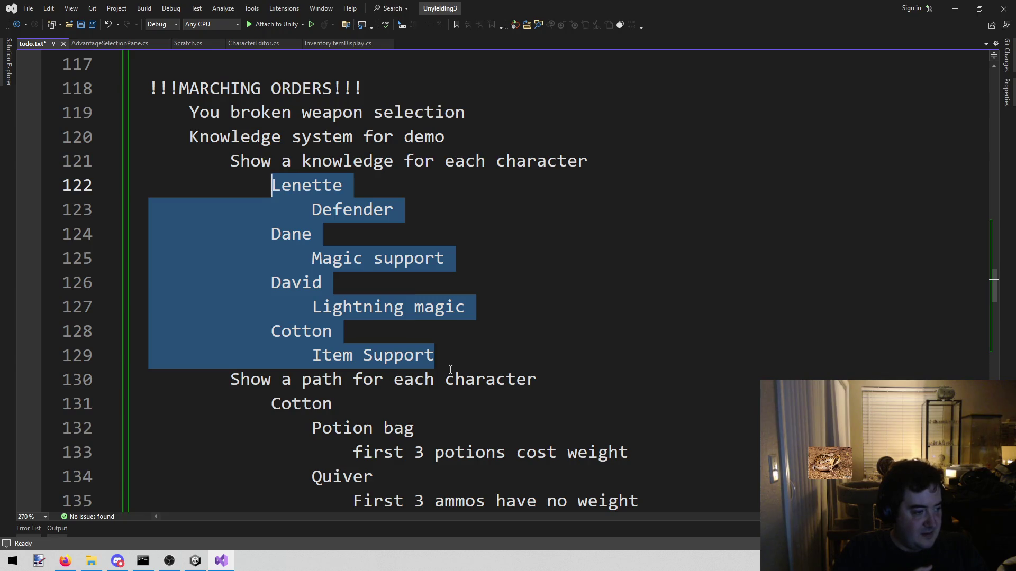
Step: Clear the knowledge-list selection, leaving the cursor at Cotton's Item Support
{"action": "left_click", "coordinate": [484, 360]}
{"action": "mouse_move", "coordinate": [271, 183]}
{"action": "left_mouse_down"}
{"action": "mouse_move", "coordinate": [349, 282]}
{"action": "mouse_move", "coordinate": [494, 377]}
{"action": "mouse_move", "coordinate": [434, 356]}
{"action": "left_mouse_up"}
{"action": "left_click", "coordinate": [479, 359]}
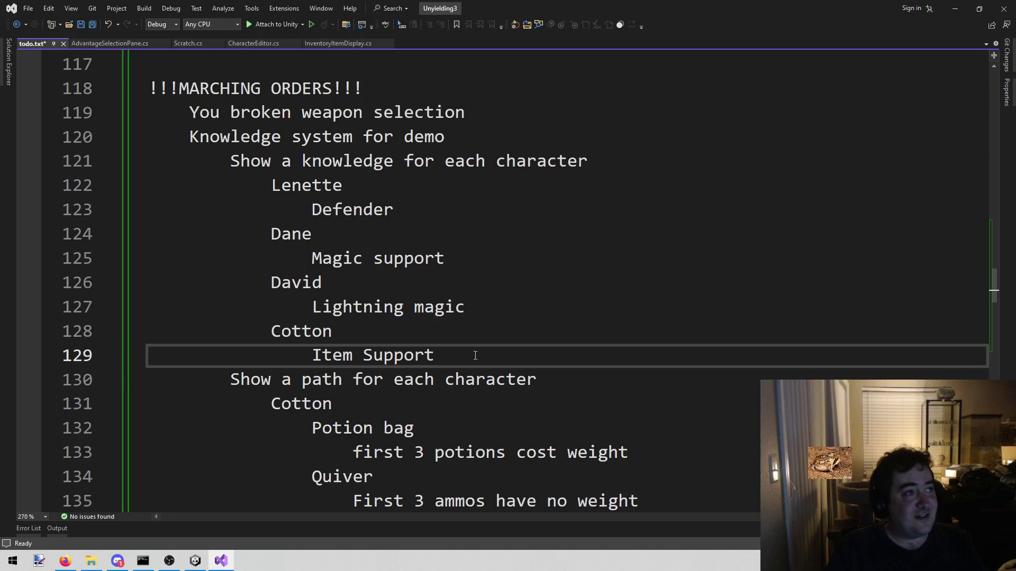
Step: Place the cursor at the end of line 130 'Show a path for each character', then return to Unity
{"action": "key", "text": "alt+Tab"}
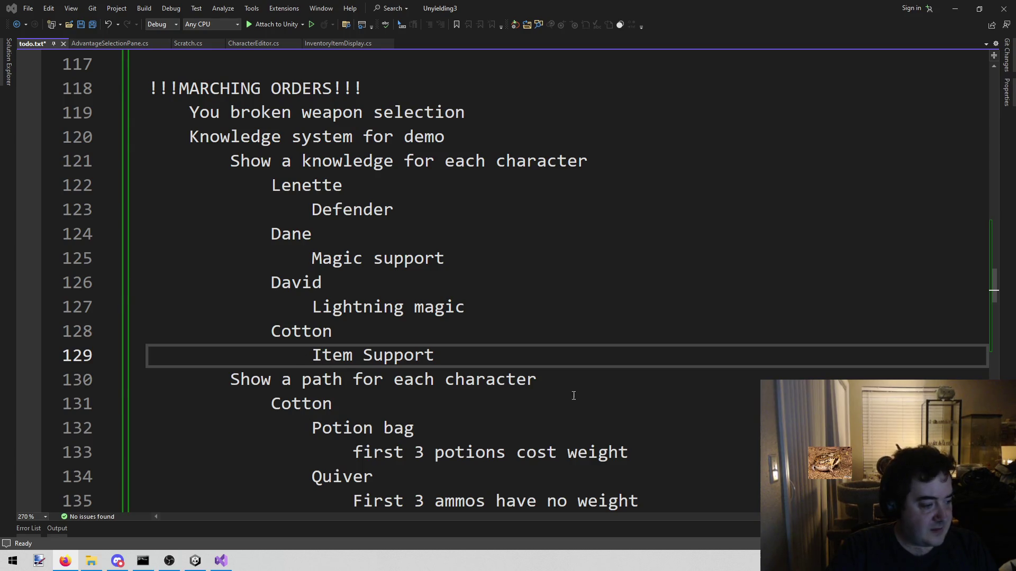
{"action": "left_click", "coordinate": [639, 381]}
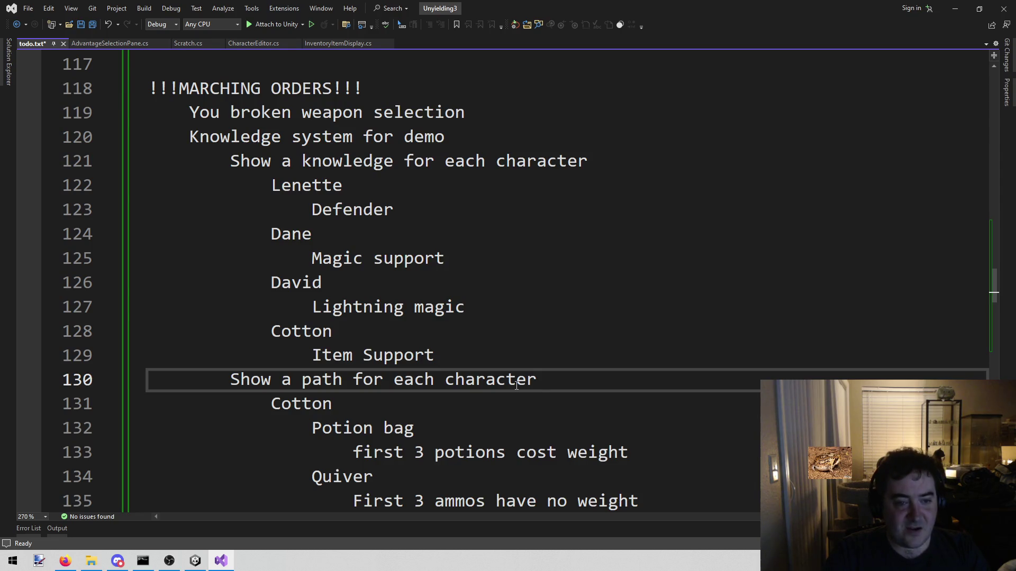
{"action": "left_click", "coordinate": [195, 560]}
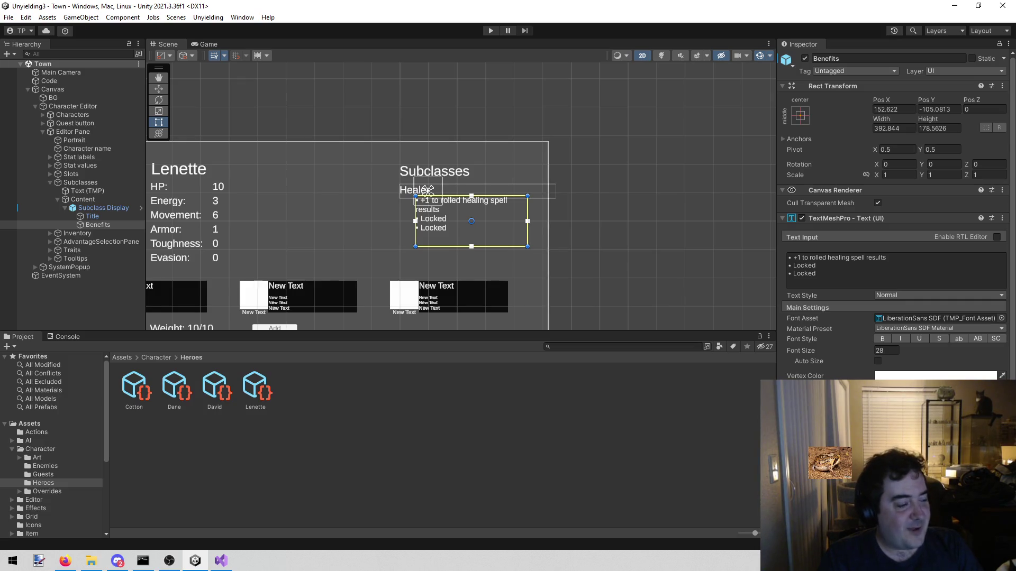
Step: Switch from Visual Studio over to Firefox
{"action": "key", "text": "alt+Tab"}
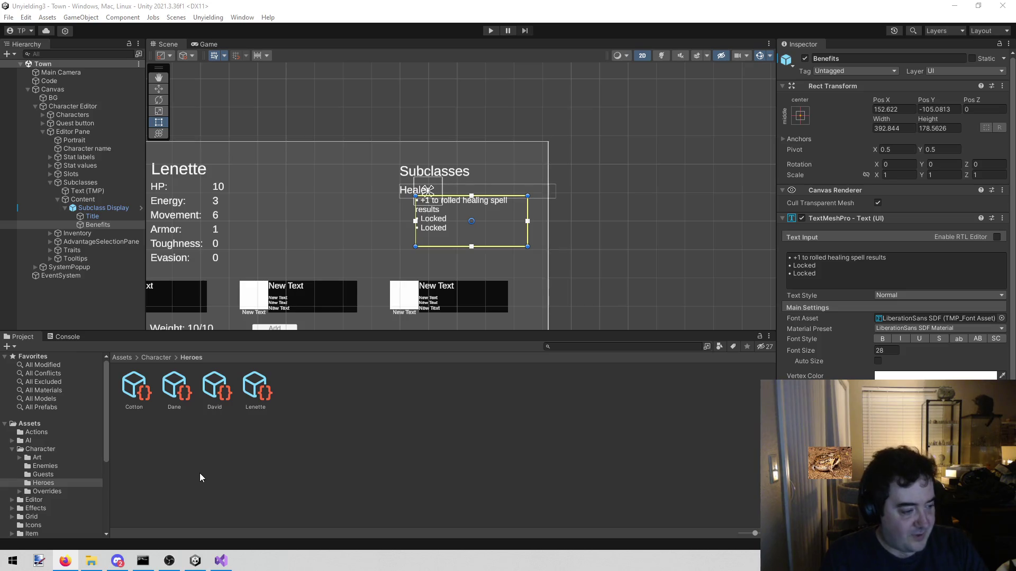
{"action": "mouse_move", "coordinate": [120, 568]}
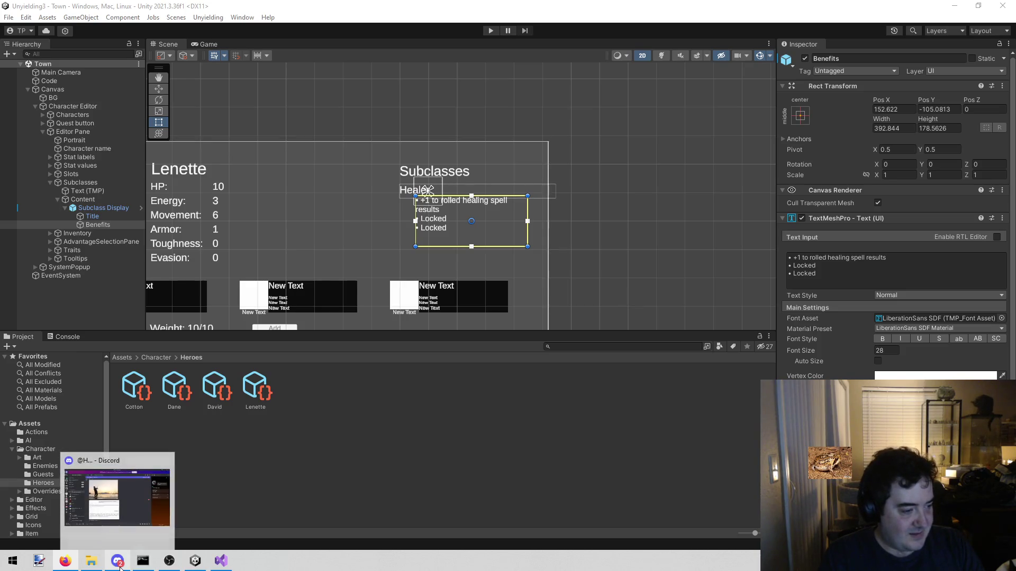
Step: Deselect the Benefits text object, check Firefox, return to Unity, then switch to Discord
{"action": "left_click", "coordinate": [365, 479]}
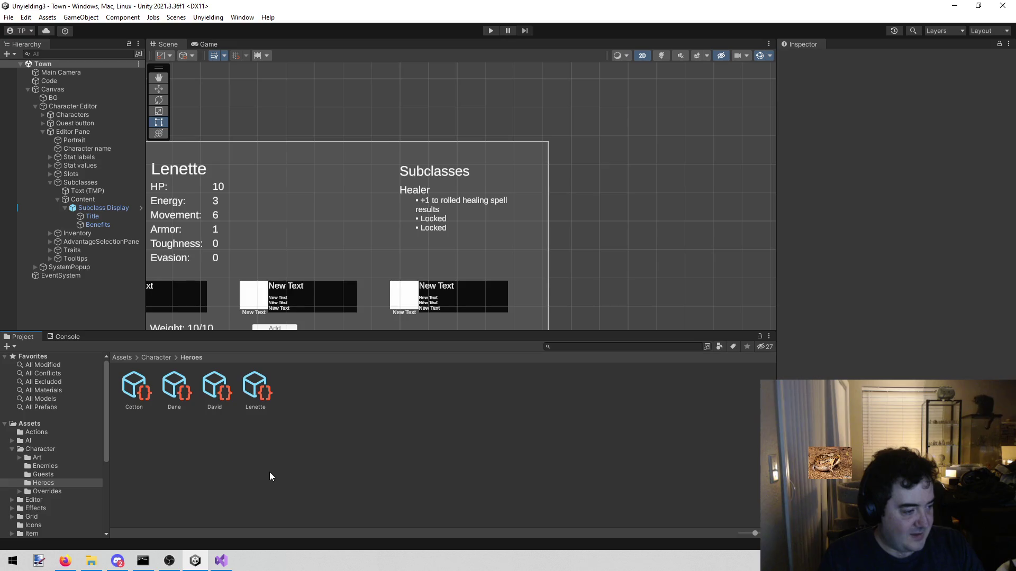
{"action": "key", "text": "alt+Tab"}
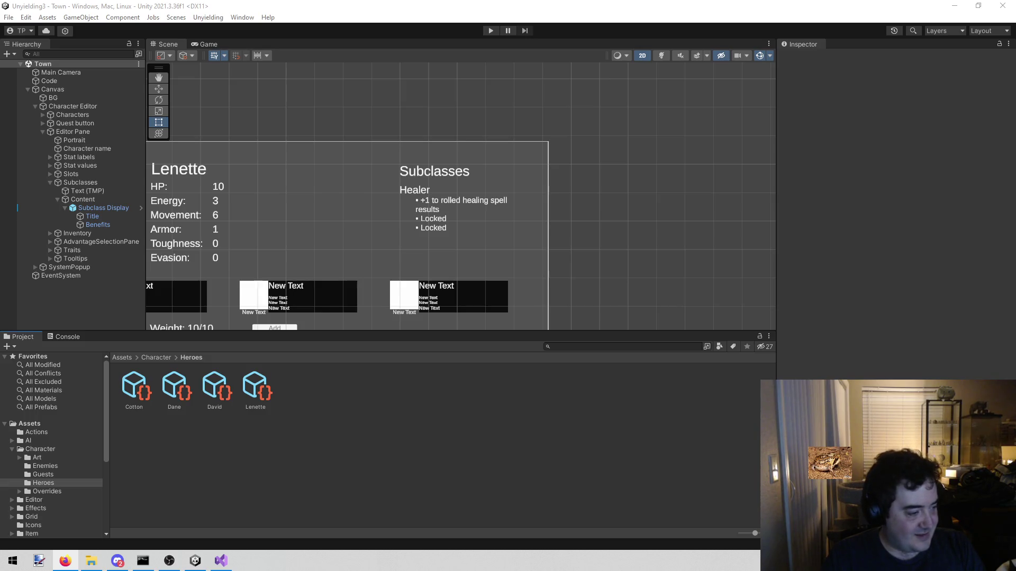
{"action": "left_click", "coordinate": [326, 476]}
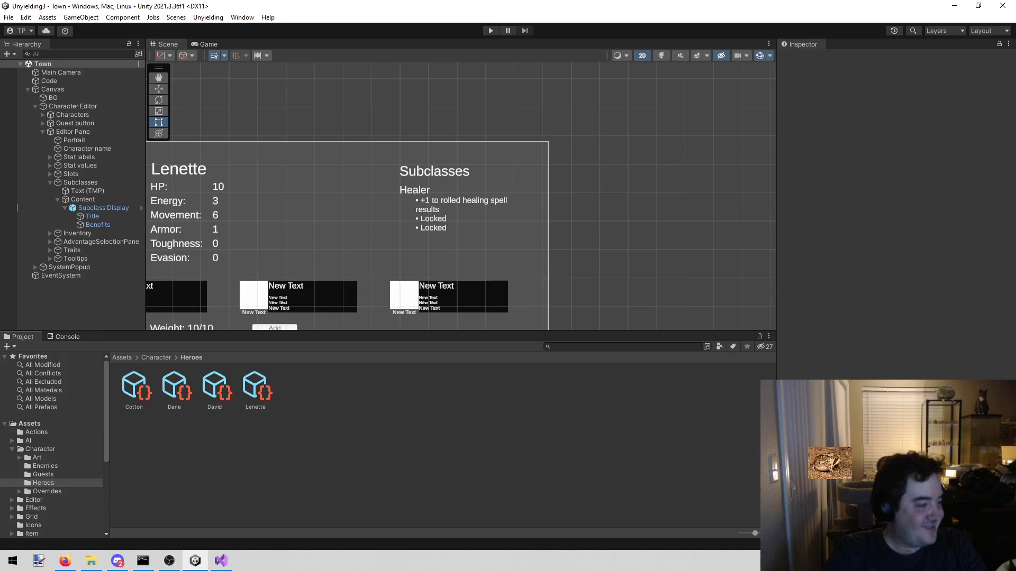
{"action": "key", "text": "alt+Tab"}
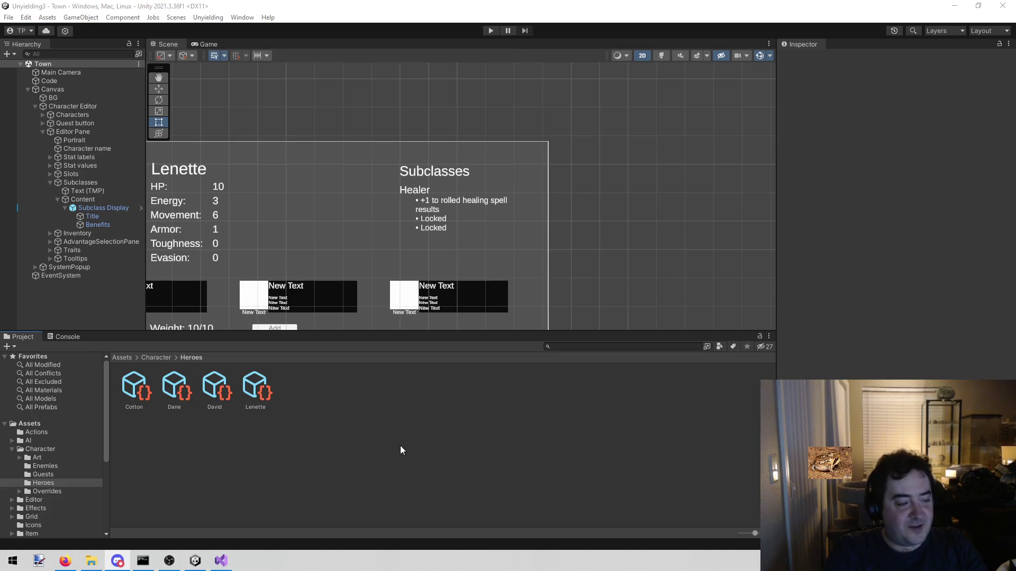
Step: Pan the Scene view up to the QUEST button and zoom out over the four character slots
{"action": "left_click", "coordinate": [401, 446]}
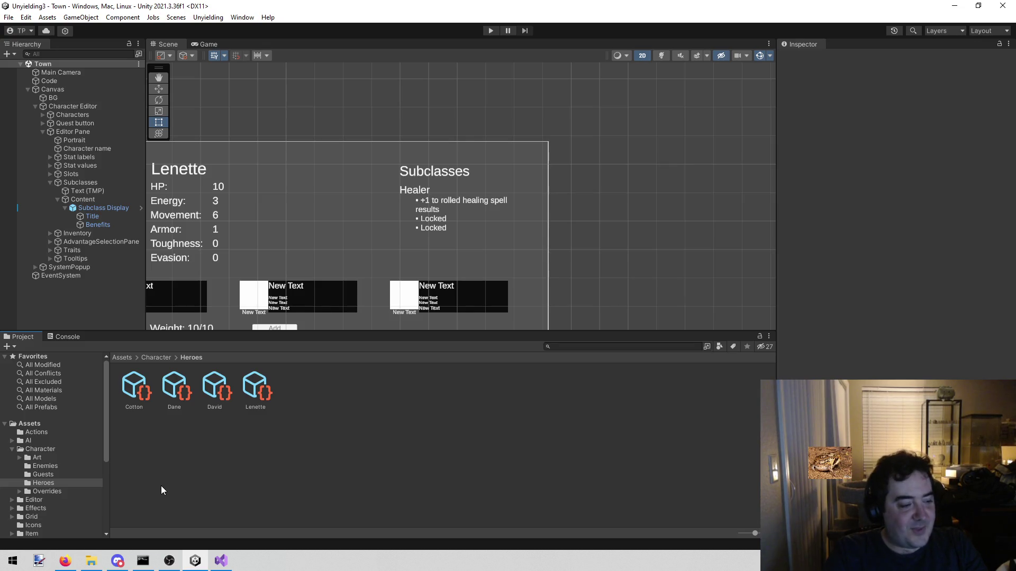
{"action": "mouse_move", "coordinate": [354, 206]}
{"action": "left_mouse_down"}
{"action": "mouse_move", "coordinate": [456, 154]}
{"action": "mouse_move", "coordinate": [610, 106]}
{"action": "mouse_move", "coordinate": [529, 102]}
{"action": "left_mouse_up"}
{"action": "scroll", "coordinate": [508, 132], "scroll_direction": "down", "scroll_amount": 5}
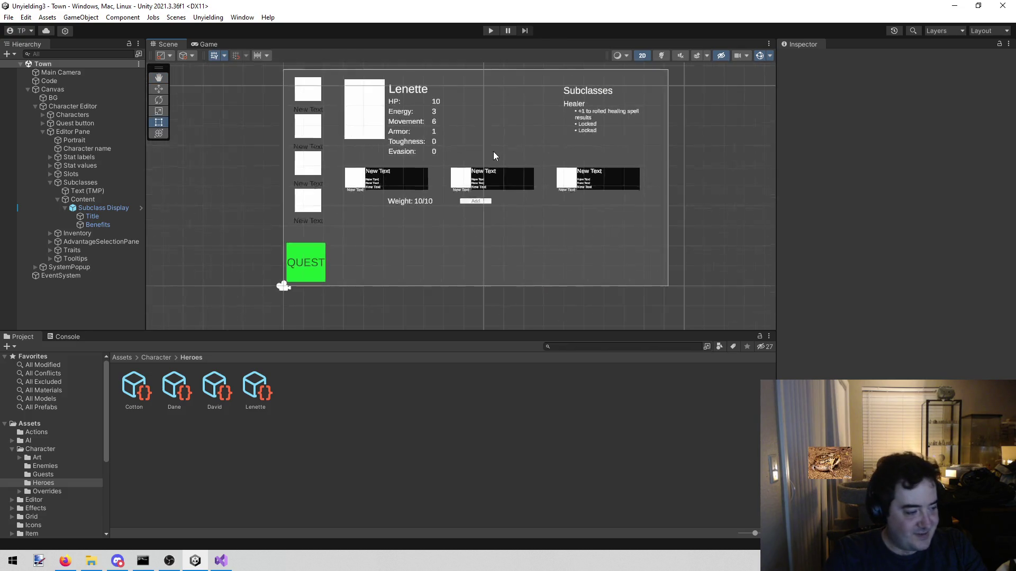
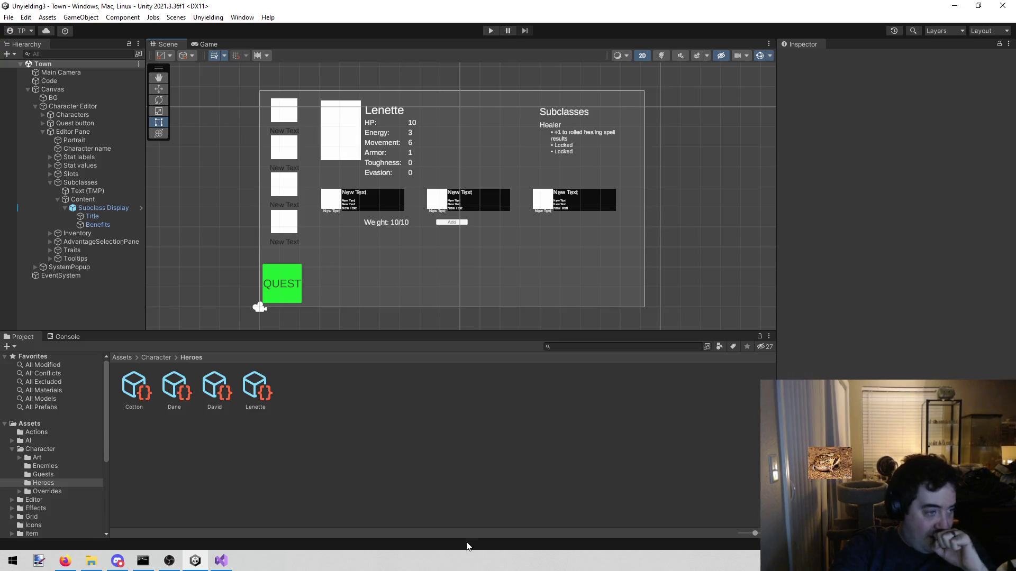
Step: Bring the Visual Studio window showing todo.txt to the front
{"action": "mouse_move", "coordinate": [221, 559]}
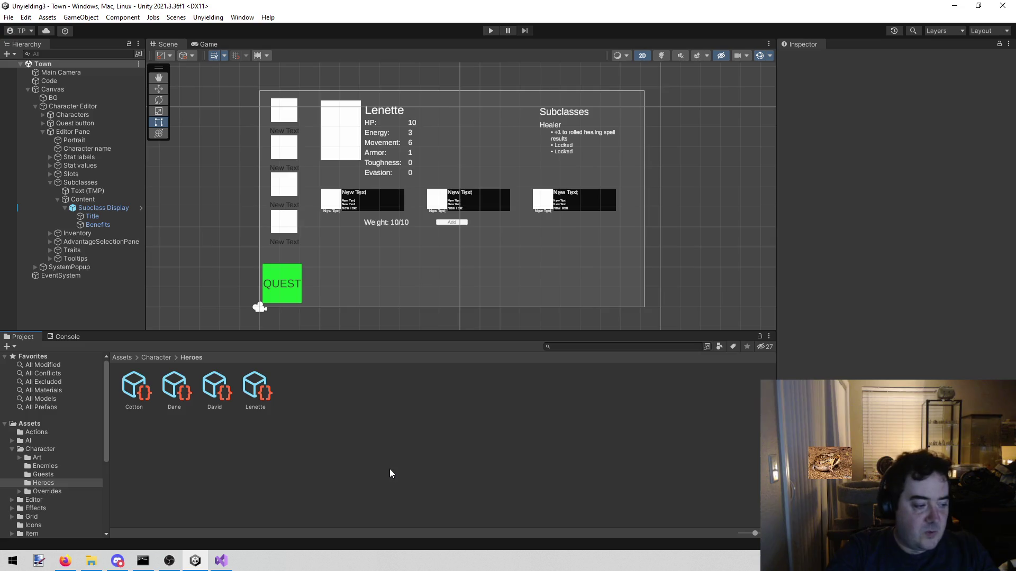
{"action": "left_click", "coordinate": [221, 561]}
Step: Add a new, further-indented empty line under Lenette's Defender entry in todo.txt
{"action": "left_click", "coordinate": [423, 209]}
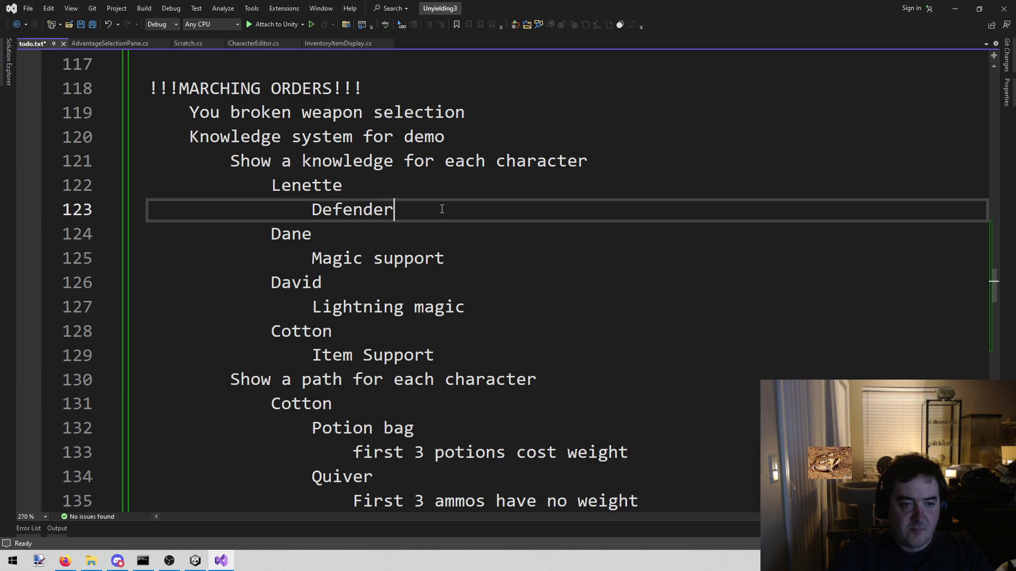
{"action": "key", "text": "Return"}
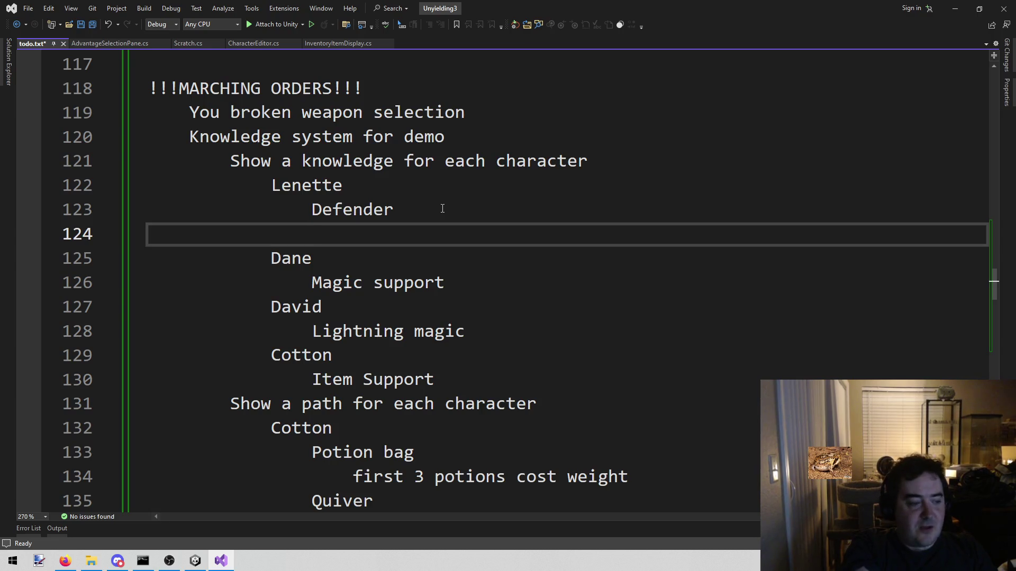
{"action": "key", "text": "Tab"}
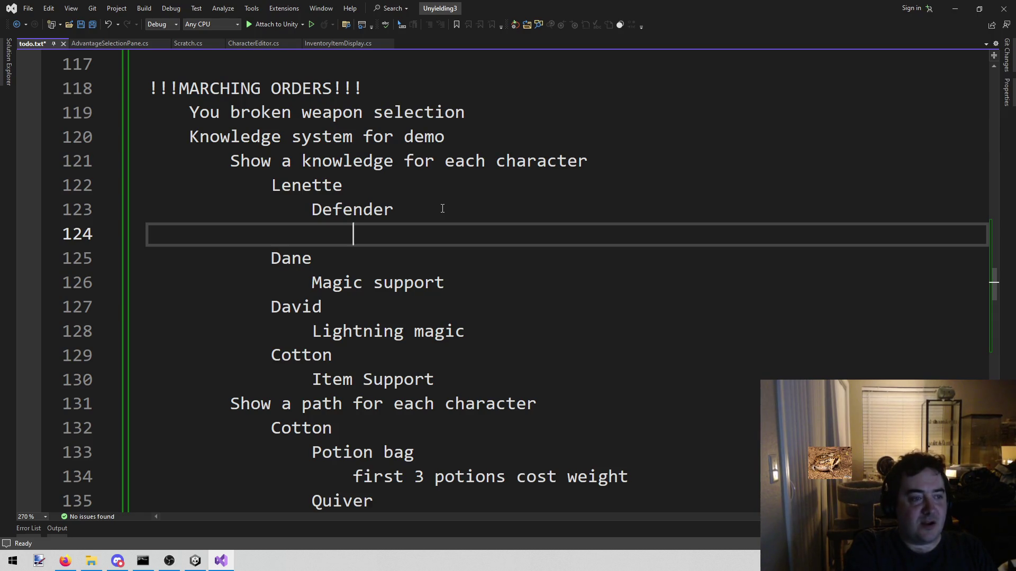
Step: Write the note 'Reduce damage to 0 20 times' on the new line under Defender
{"action": "key", "text": "ctrl+s"}
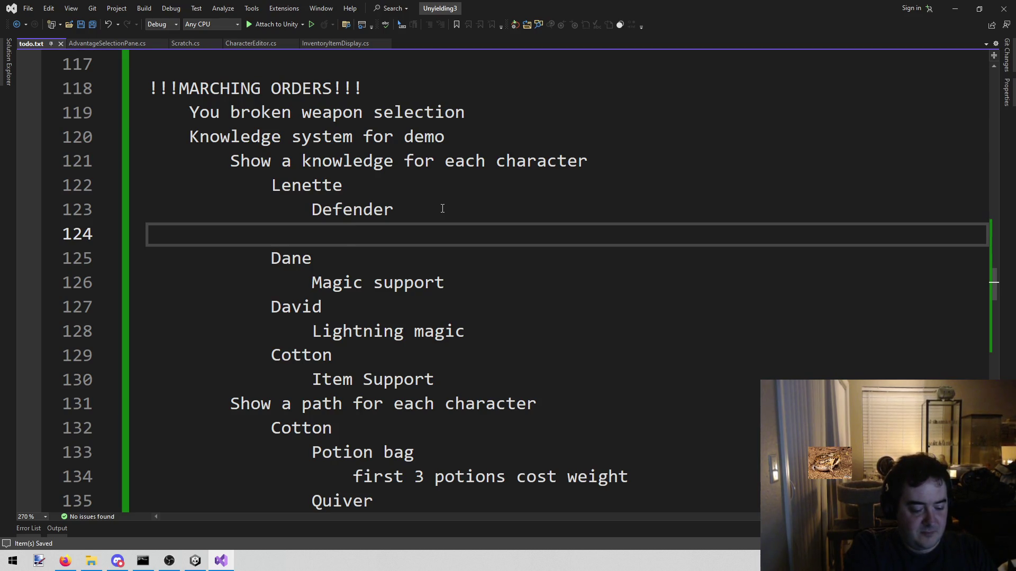
{"action": "type", "text": "Red"}
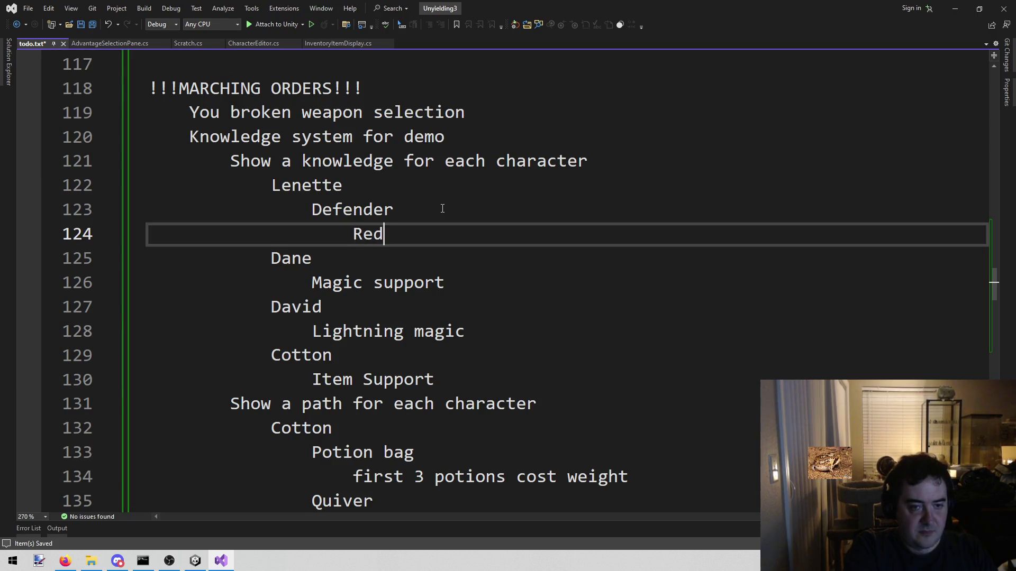
{"action": "type", "text": "uce armor"}
{"action": "key", "text": "BackSpace"}
{"action": "key", "text": "BackSpace"}
{"action": "key", "text": "BackSpace"}
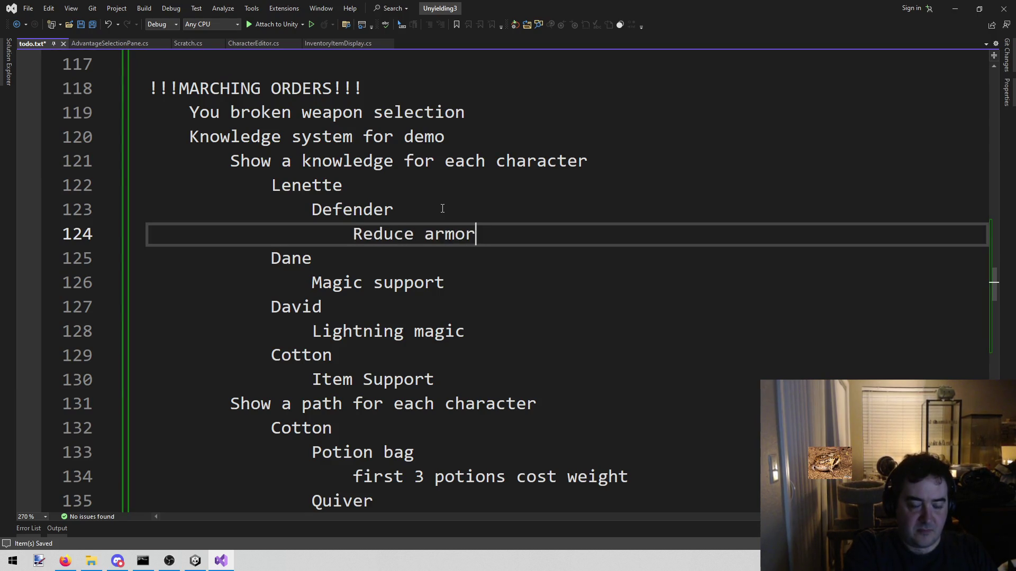
{"action": "type", "text": "damage to 0 "}
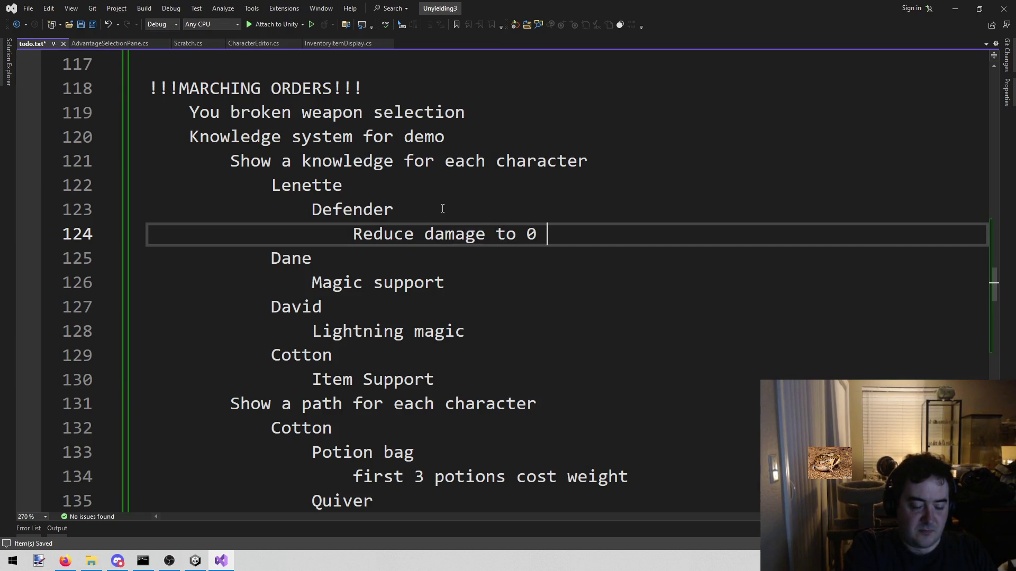
{"action": "type", "text": "20 tim"}
{"action": "key", "text": "BackSpace"}
{"action": "type", "text": "imes"}
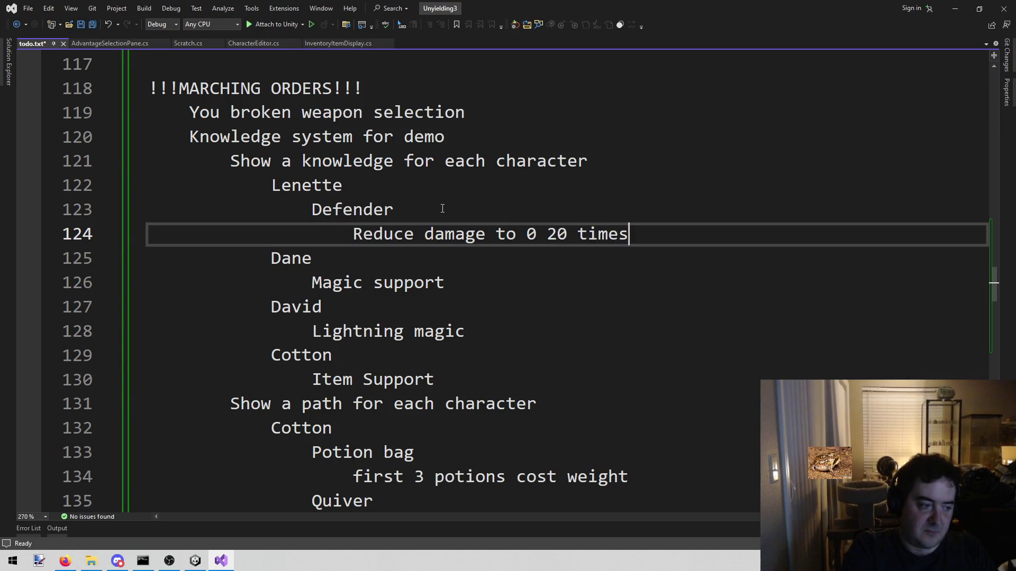
{"action": "key", "text": "BackSpace"}
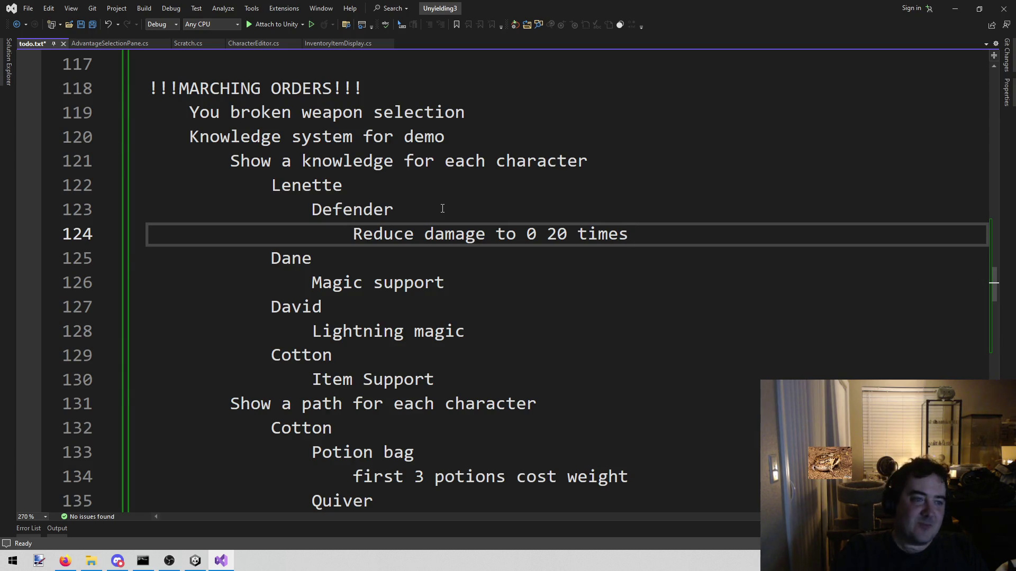
Step: Save todo.txt and return to the Unity Editor
{"action": "key", "text": "Up"}
{"action": "key", "text": "Up"}
{"action": "key", "text": "ctrl+s"}
{"action": "left_click", "coordinate": [197, 561]}
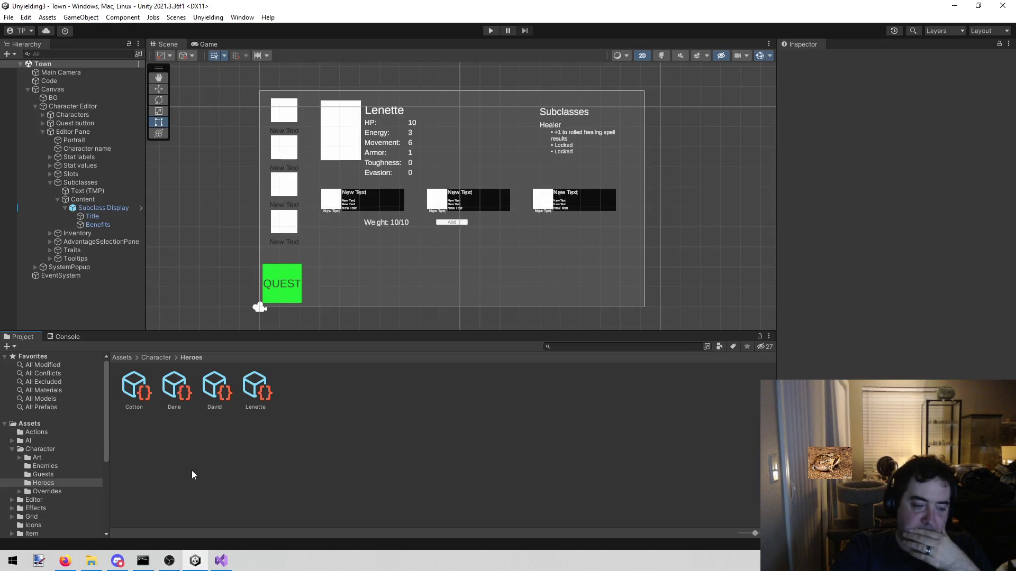
Step: Review the Cotton hero's Expert subclass fields, including Lie 1, then go back to Visual Studio
{"action": "left_click", "coordinate": [122, 393]}
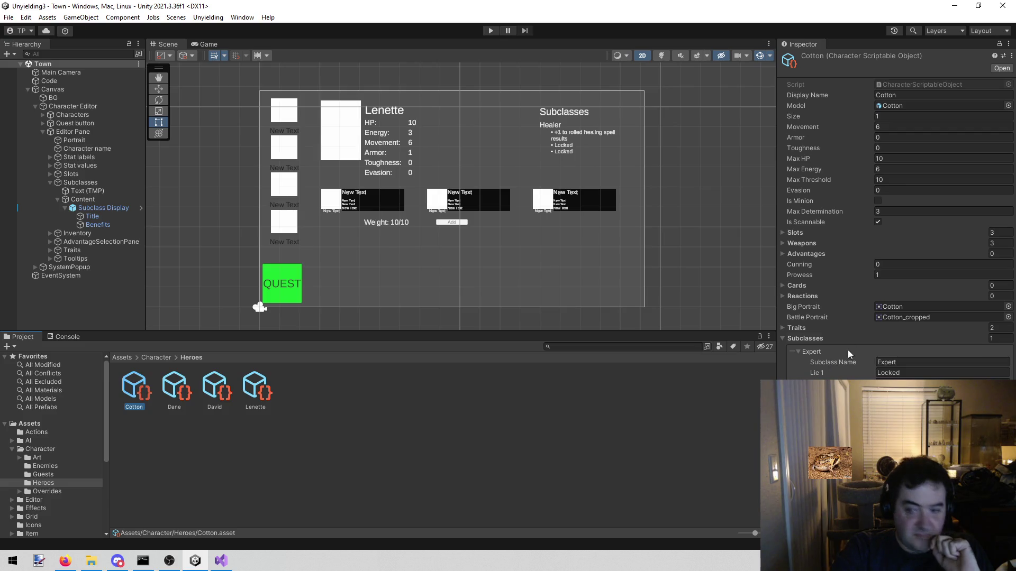
{"action": "left_click", "coordinate": [802, 350]}
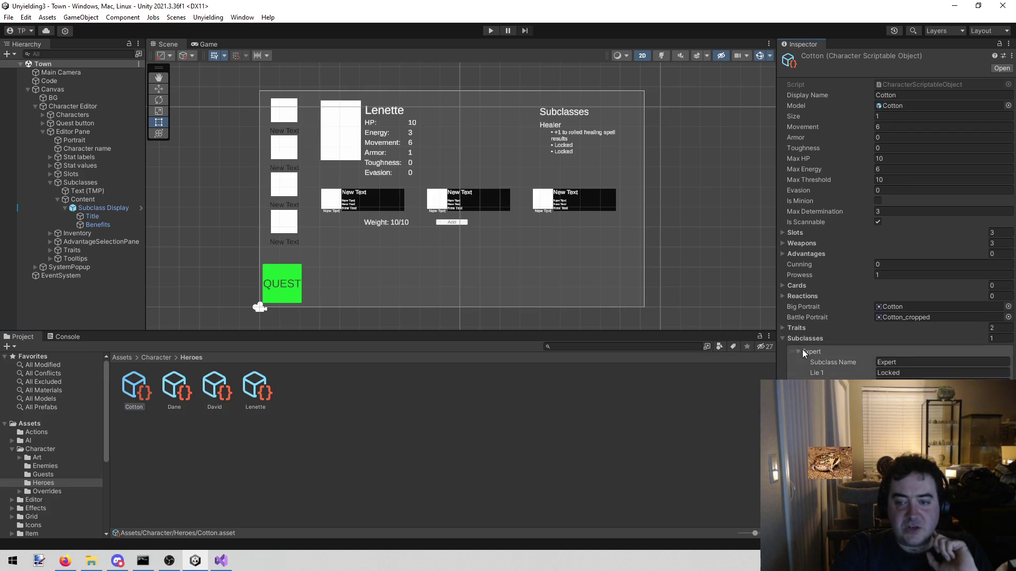
{"action": "left_click", "coordinate": [802, 351]}
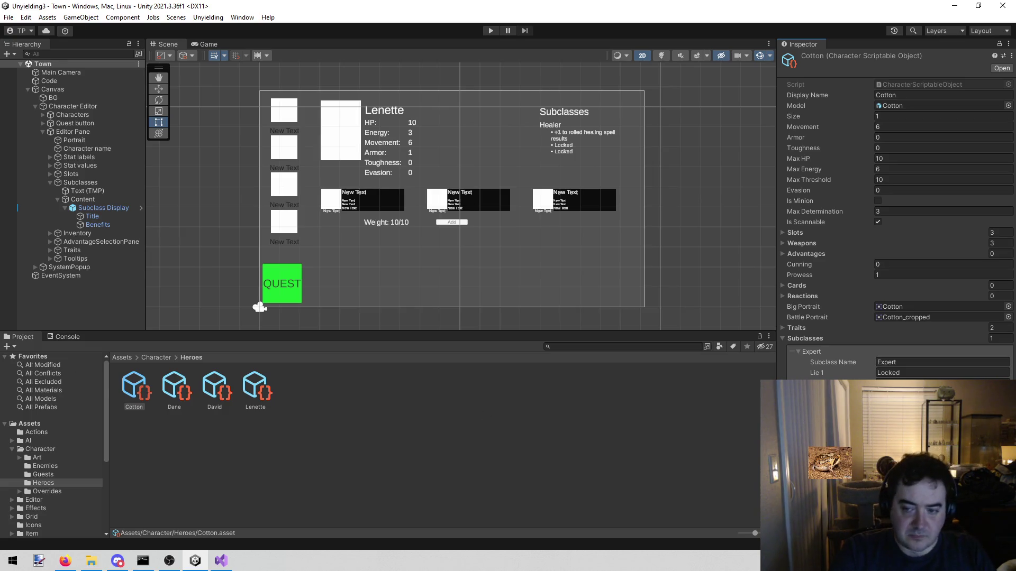
{"action": "left_click", "coordinate": [931, 373]}
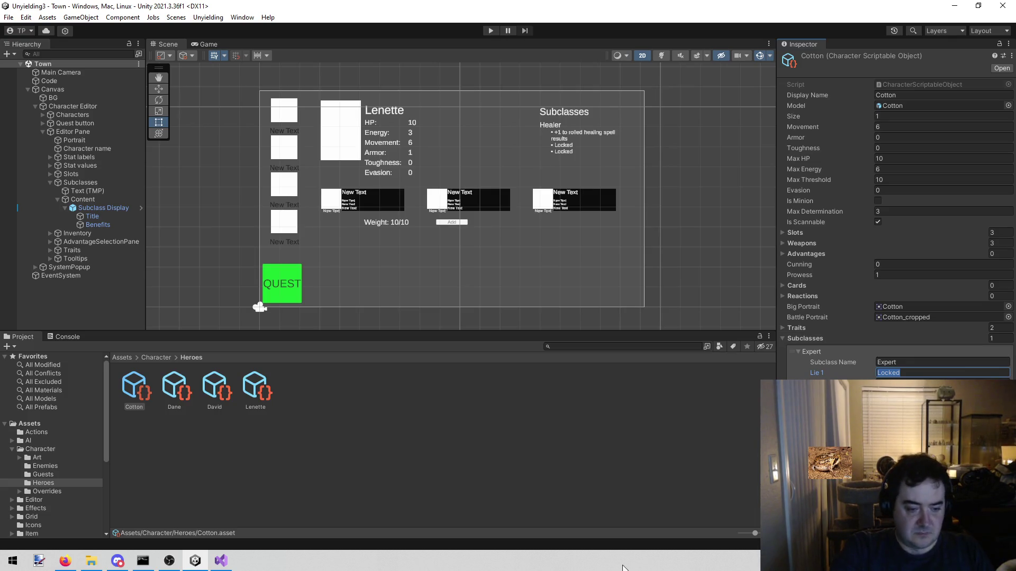
{"action": "left_click", "coordinate": [221, 560]}
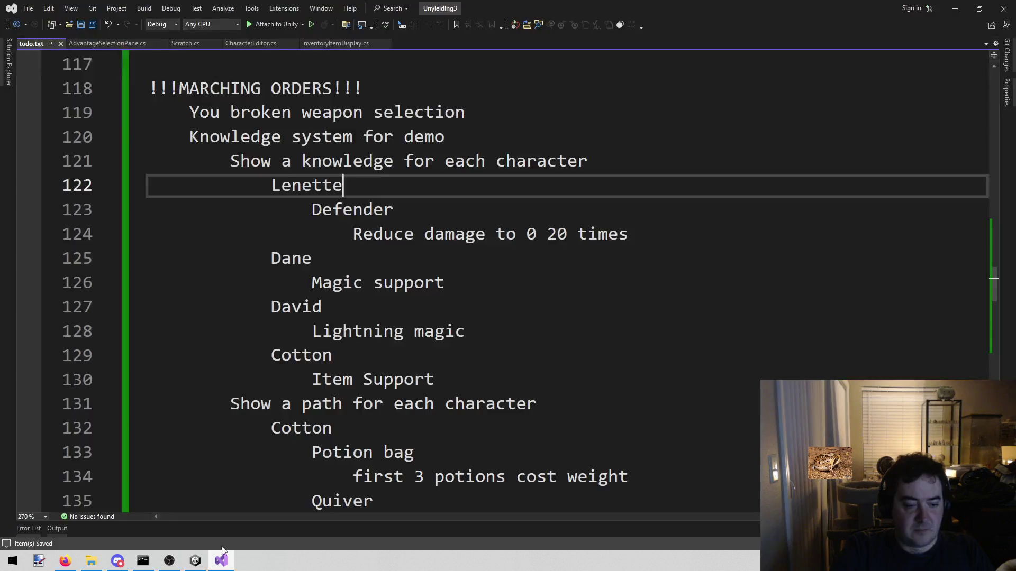
Step: Copy the 'Reduce damage to 0 20 times' note and paste it into Cotton's Lie 1 field
{"action": "left_click_drag", "start_coordinate": [353, 234], "coordinate": [665, 223]}
{"action": "key", "text": "ctrl+c"}
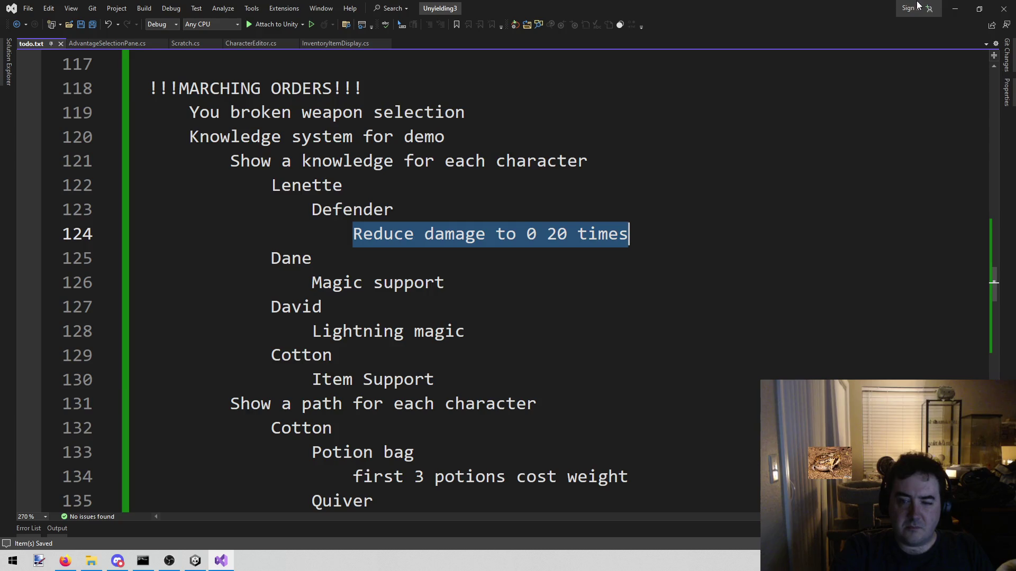
{"action": "left_click", "coordinate": [957, 6]}
{"action": "left_click", "coordinate": [935, 374]}
{"action": "key", "text": "ctrl+v"}
{"action": "left_click", "coordinate": [906, 363]}
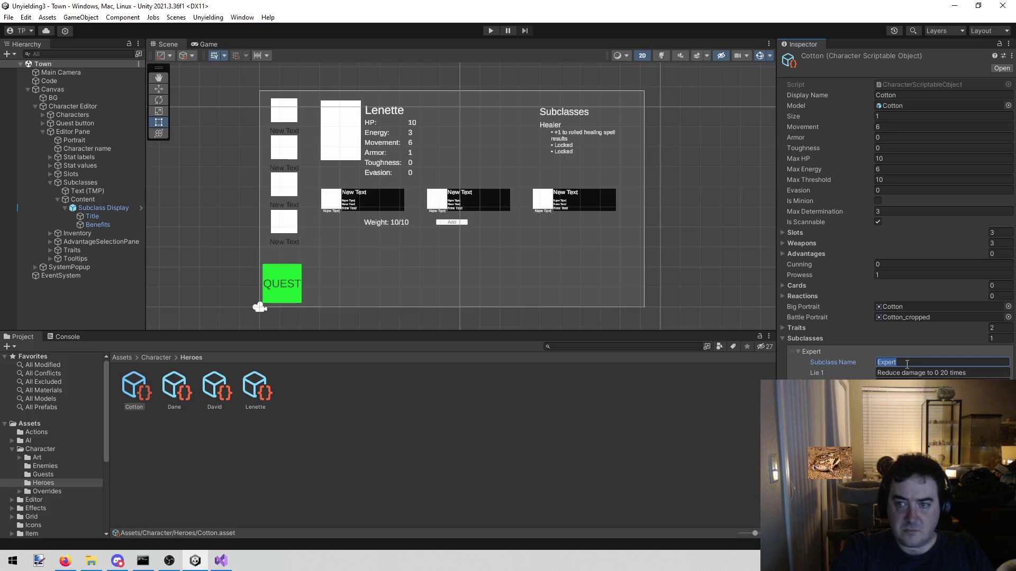
Step: Replace Cotton's Lie 1 text with 'Locked', capitalised
{"action": "key", "text": "Tab"}
{"action": "key", "text": "BackSpace"}
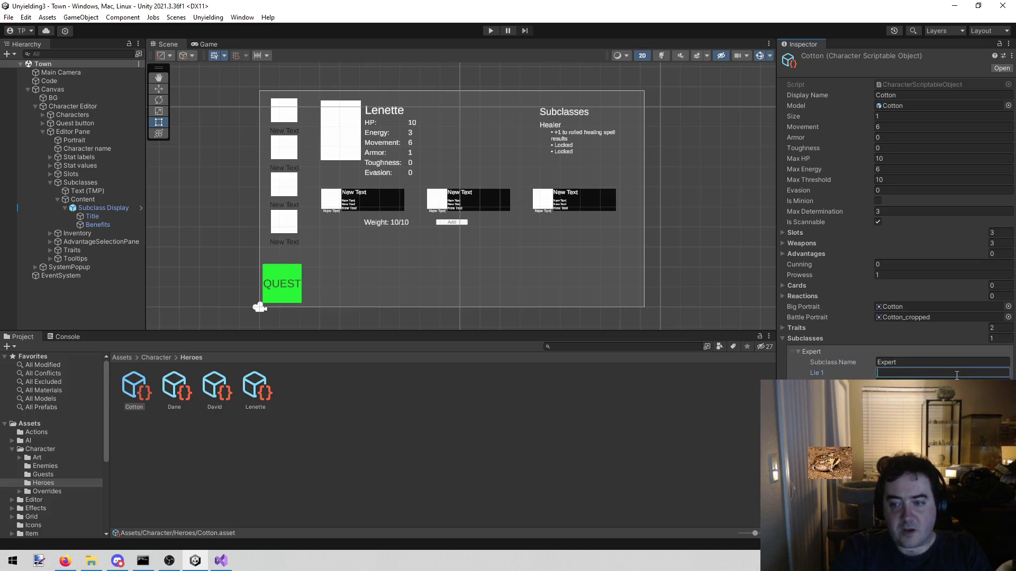
{"action": "type", "text": "locked"}
{"action": "key", "text": "Left"}
{"action": "key", "text": "Left"}
{"action": "key", "text": "BackSpace"}
{"action": "type", "text": "L"}
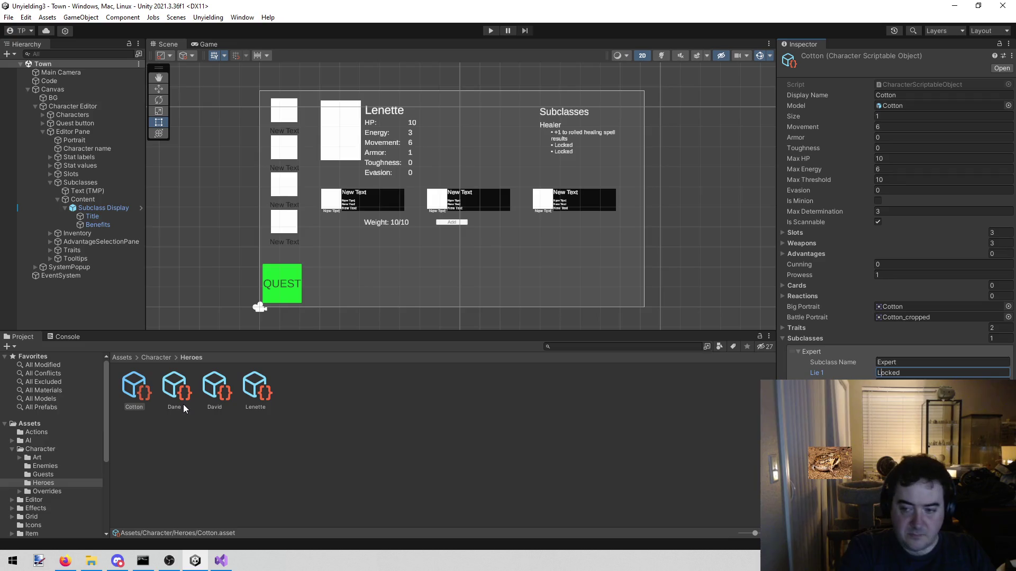
{"action": "left_click", "coordinate": [253, 389]}
Step: Enter 'Heavy Armor Expert' as Lenette's Subclass Name, replacing Medium Armor Expert
{"action": "left_click", "coordinate": [923, 363]}
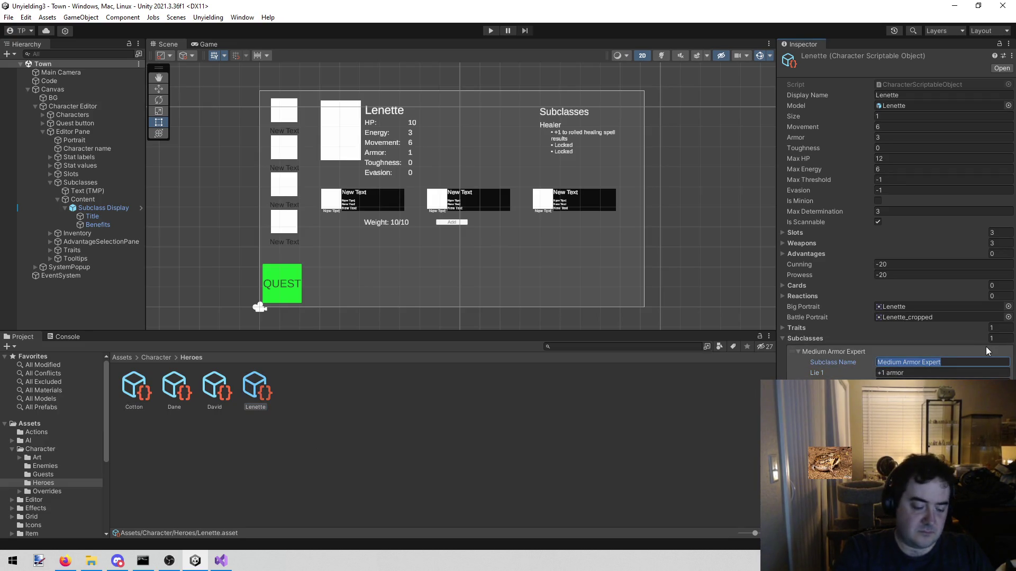
{"action": "type", "text": "Heavy A"}
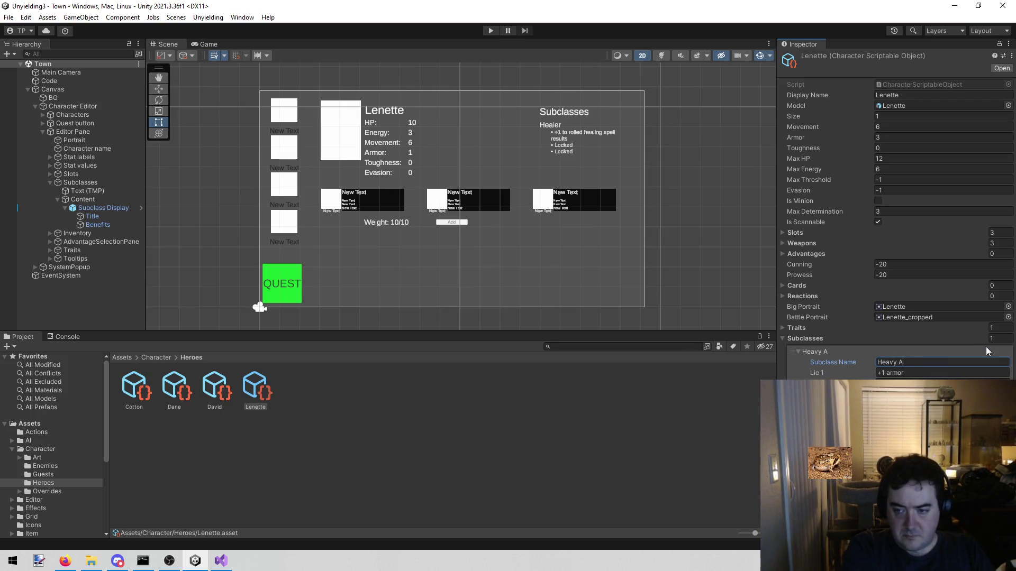
{"action": "type", "text": "rmor Expert"}
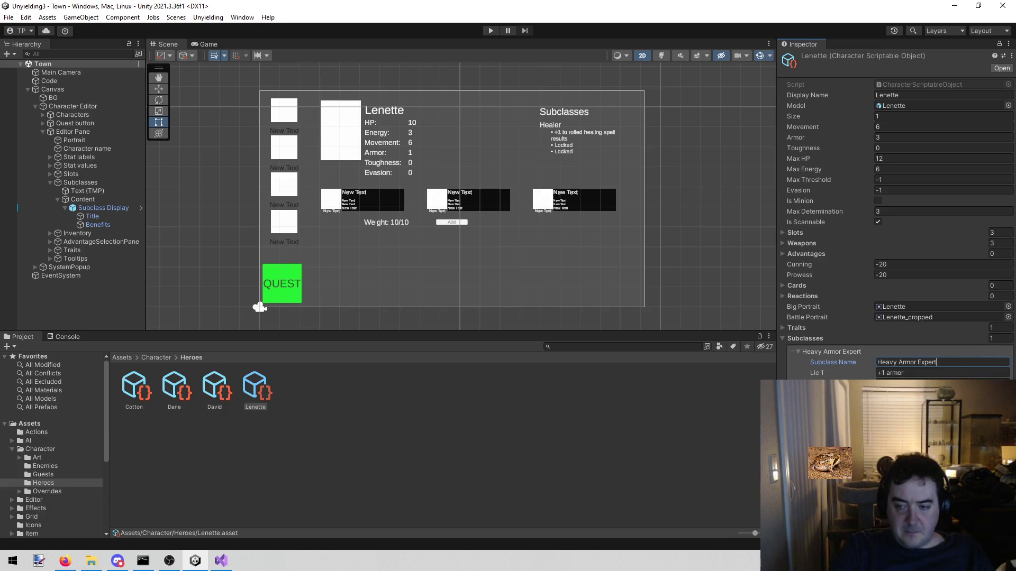
{"action": "left_click", "coordinate": [933, 371]}
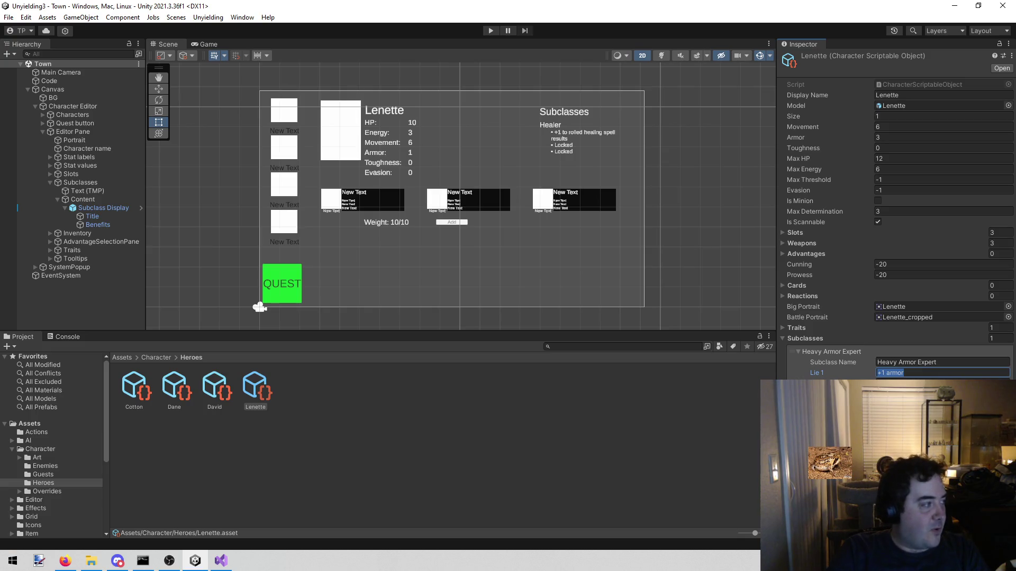
Step: After a detour to Firefox, deselect the Lenette asset by clicking empty space in Heroes
{"action": "key", "text": "alt+Tab"}
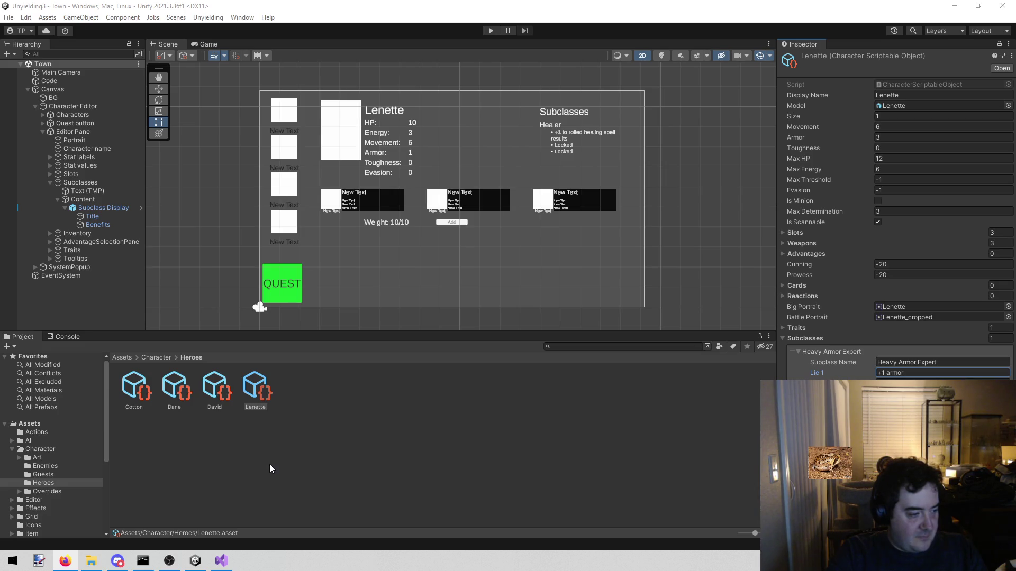
{"action": "left_click", "coordinate": [270, 469]}
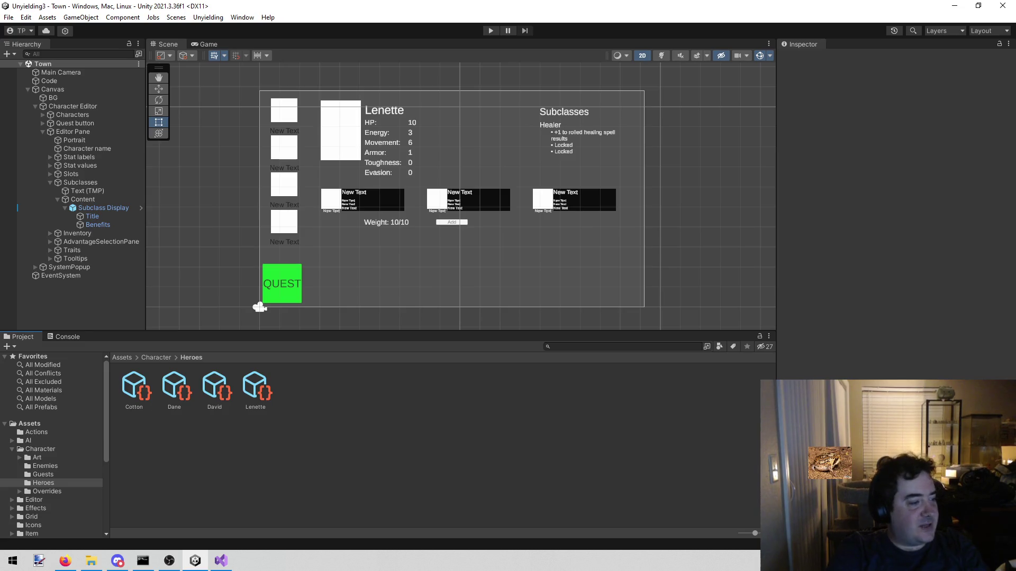
{"action": "key", "text": "alt+Tab"}
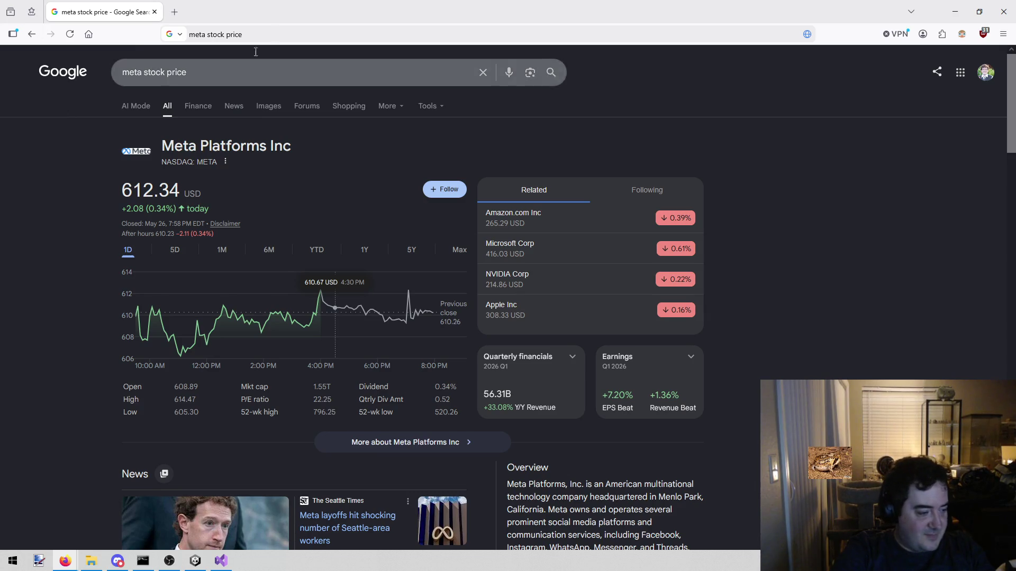
{"action": "key", "text": "alt+Tab"}
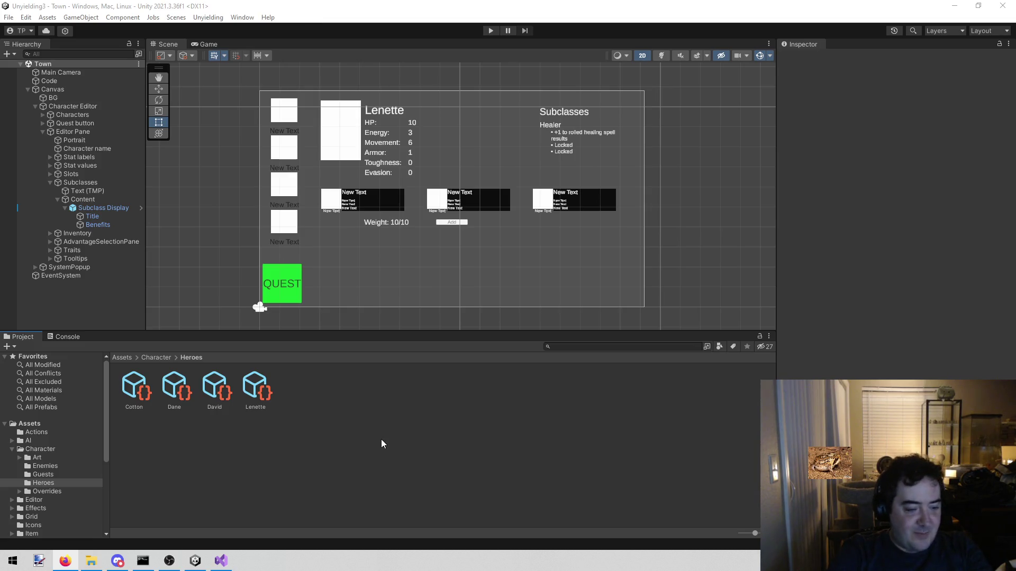
Step: Switch to Visual Studio to view Lenette's 'Reduce damage to 0 20 times' note in todo.txt
{"action": "left_click", "coordinate": [221, 560]}
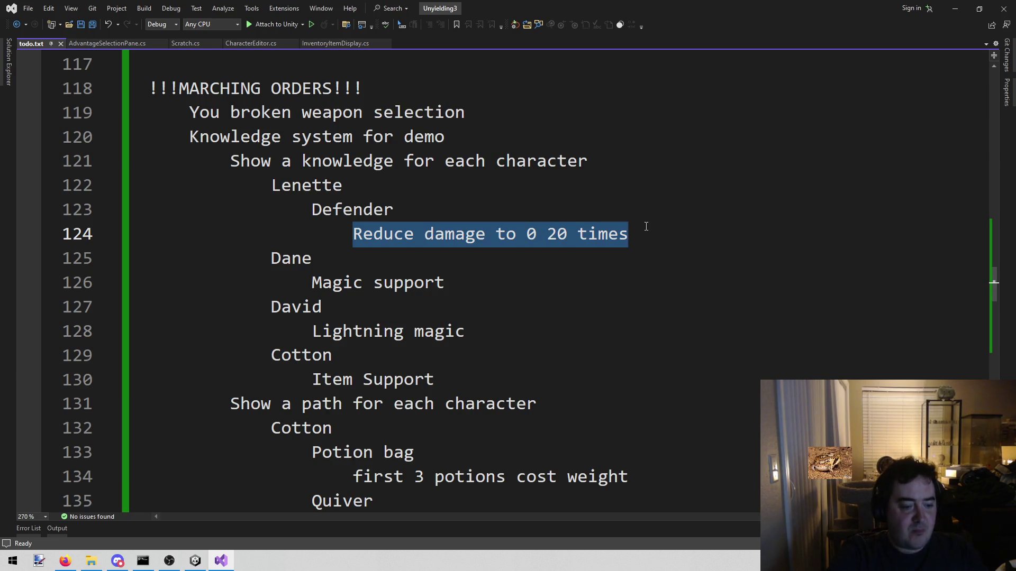
Step: Back in Unity, check the Lenette asset briefly, then select the David hero asset
{"action": "left_click", "coordinate": [195, 561]}
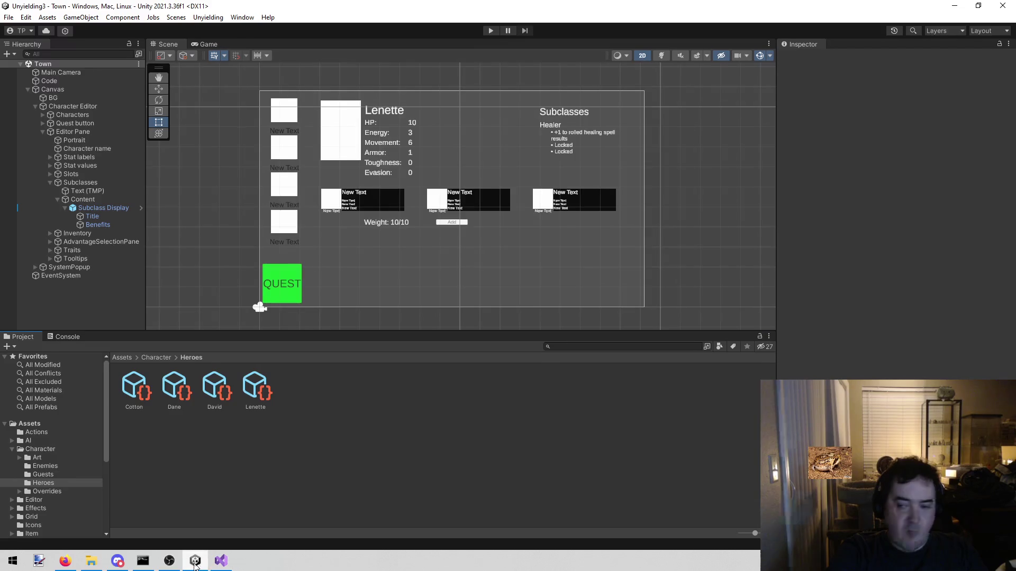
{"action": "left_click", "coordinate": [255, 387]}
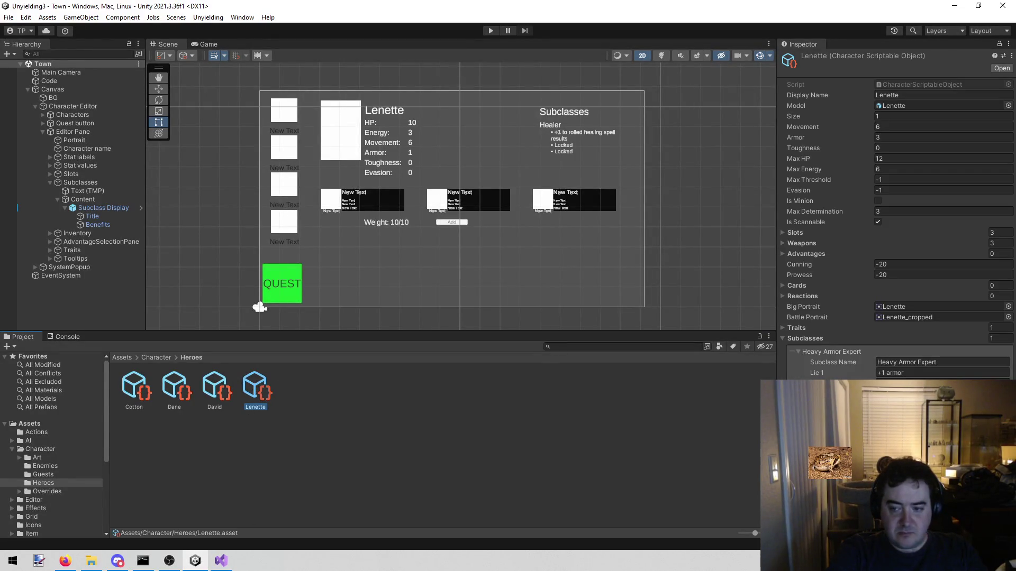
{"action": "key", "text": "Tab"}
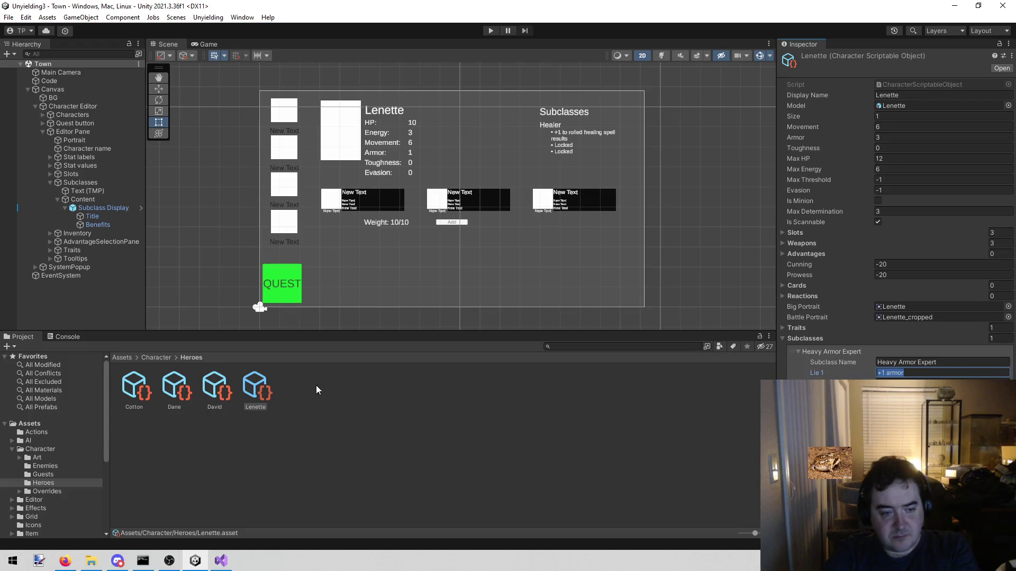
{"action": "left_click", "coordinate": [204, 382]}
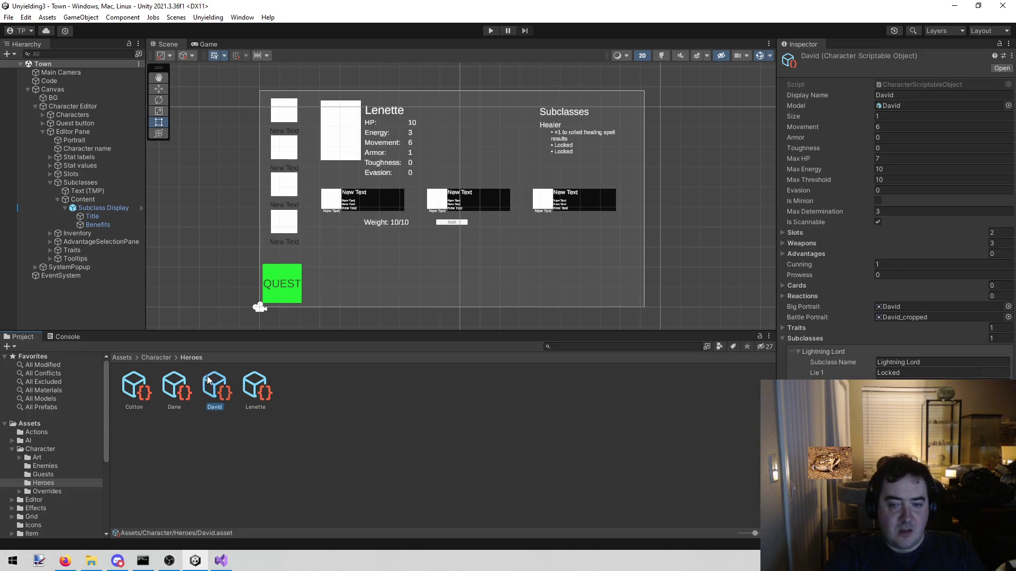
Step: Browse the Dane and Cotton hero assets, then return to Lenette's Heavy Armor Expert Lie 1 field
{"action": "left_click", "coordinate": [168, 381]}
{"action": "left_click", "coordinate": [137, 378]}
{"action": "left_click", "coordinate": [250, 392]}
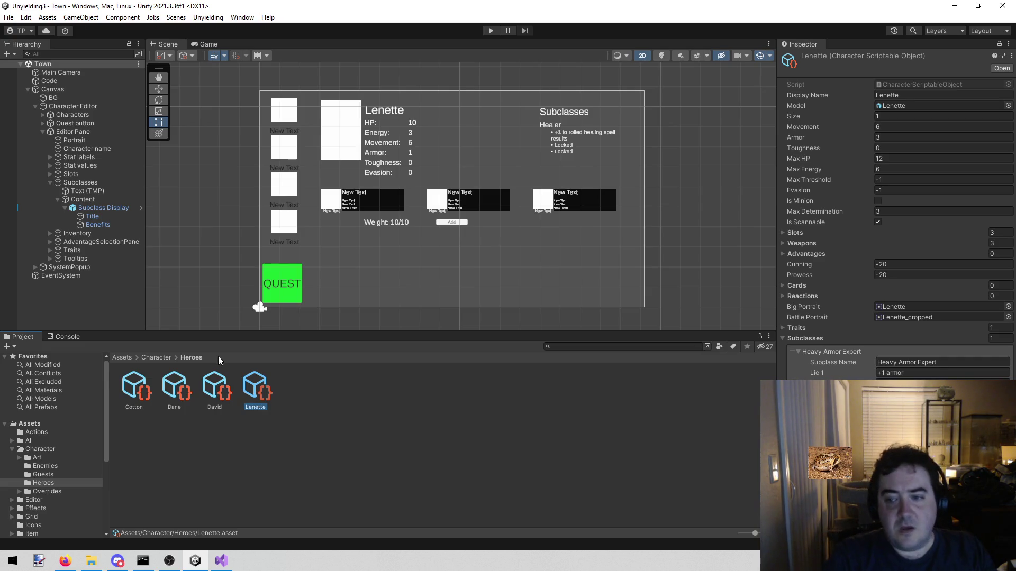
{"action": "left_click", "coordinate": [914, 372]}
Step: Set Lenette's Lie 1 to 'Locked/Reduce damage to 0 20 times' from todo.txt, then test in play mode
{"action": "type", "text": "Lo"}
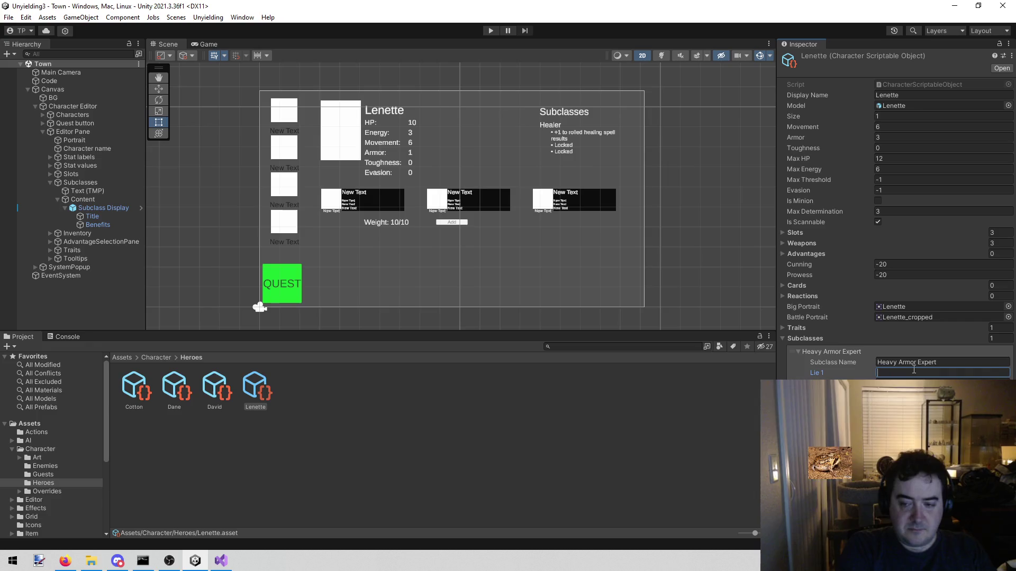
{"action": "type", "text": "cked/"}
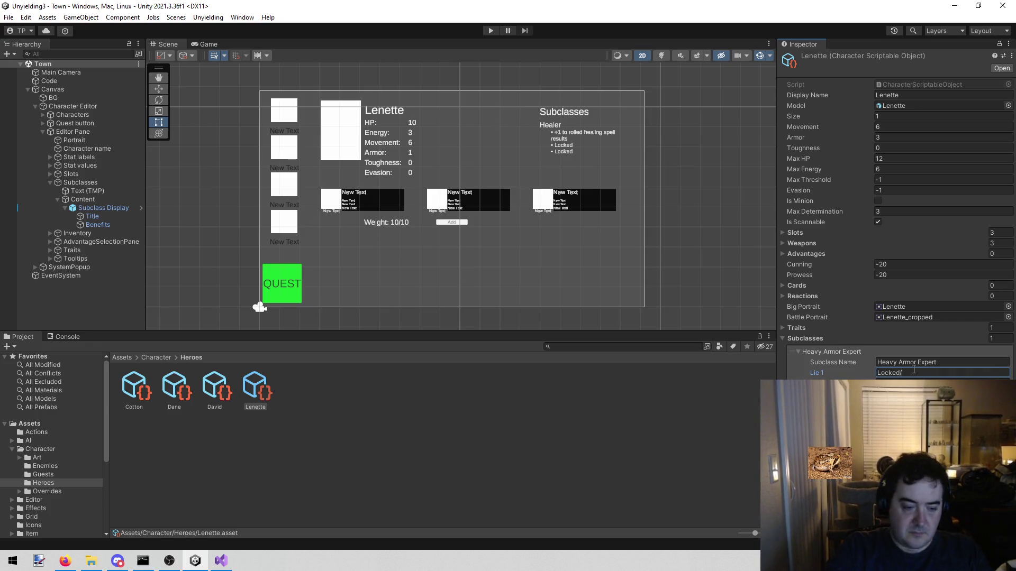
{"action": "left_click", "coordinate": [222, 559]}
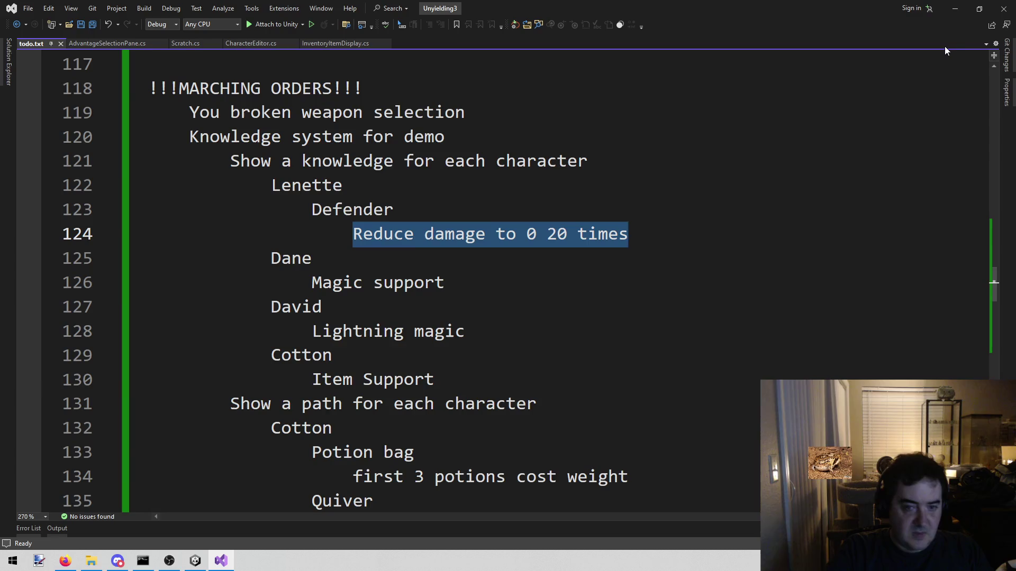
{"action": "left_click", "coordinate": [948, 9]}
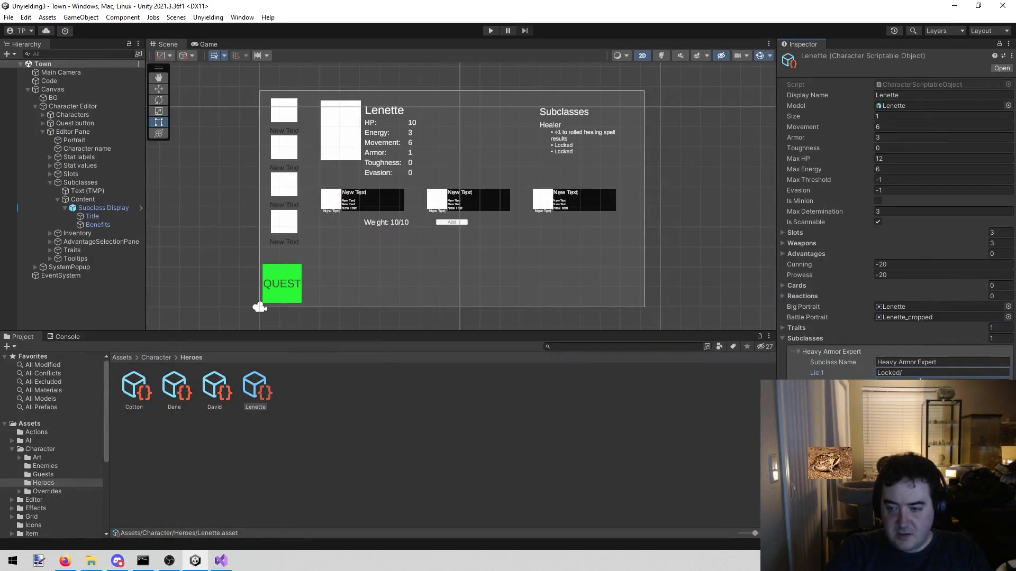
{"action": "left_click", "coordinate": [922, 373]}
{"action": "left_click", "coordinate": [922, 373]}
{"action": "type", "text": "Reduce damage to 0 20 times"}
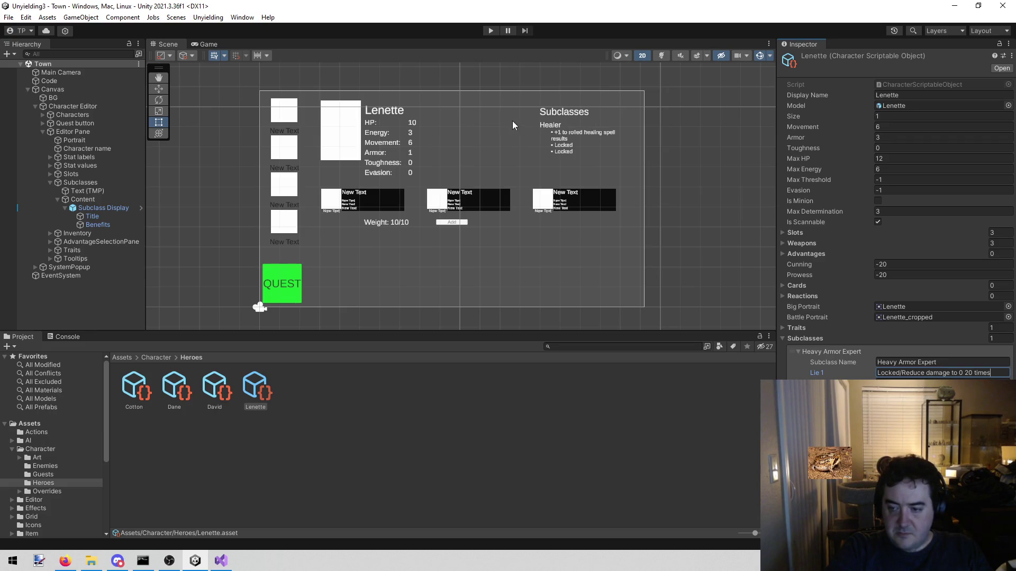
{"action": "left_click", "coordinate": [490, 31]}
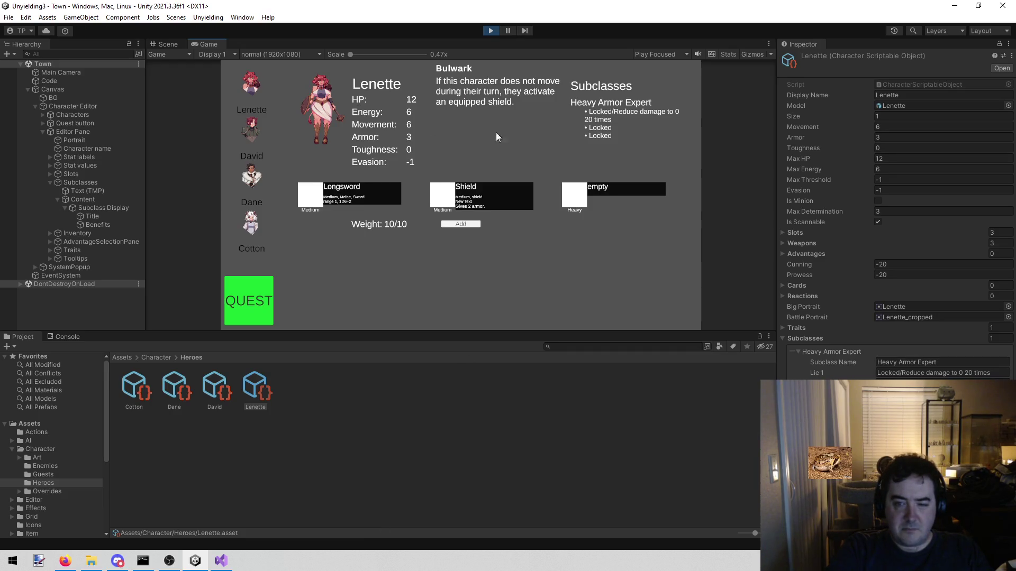
{"action": "left_click", "coordinate": [492, 29]}
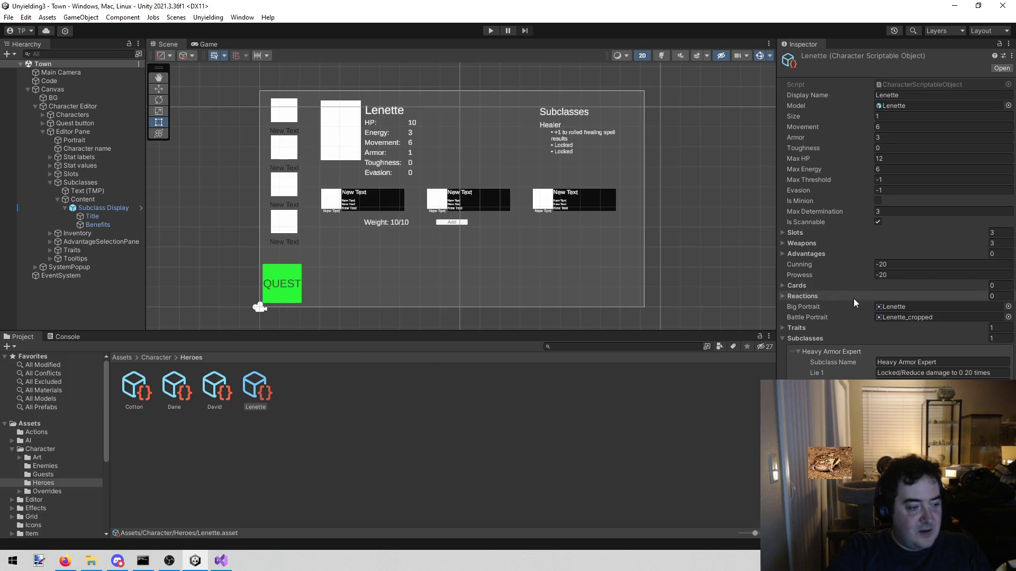
Step: Select the 'Reduce damage to 0 20 times' part of Lie 1, leaving the text unchanged
{"action": "left_click", "coordinate": [1004, 372]}
{"action": "left_click", "coordinate": [994, 370]}
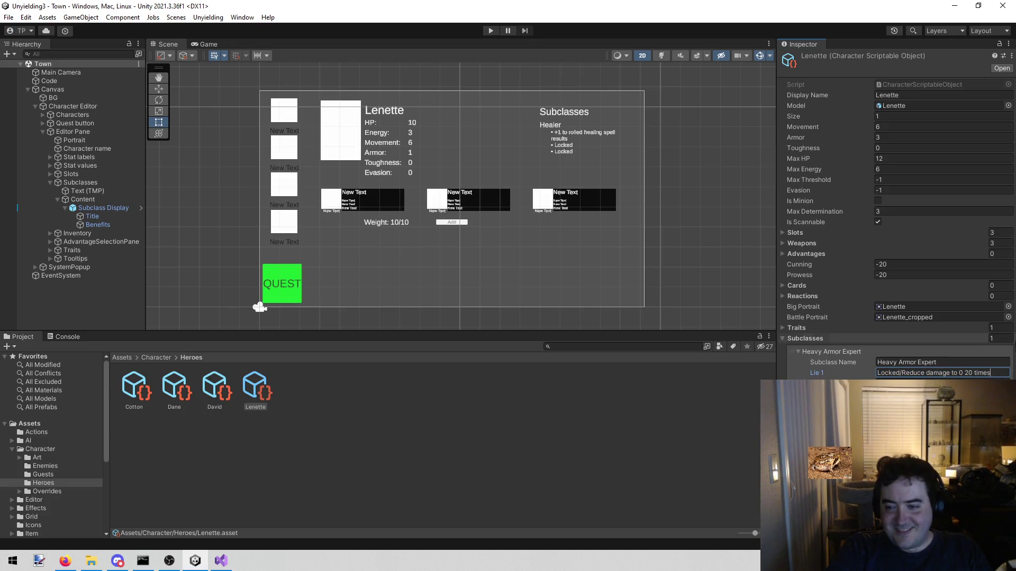
{"action": "key", "text": "ctrl+shift+Left"}
{"action": "key", "text": "ctrl+shift+Left"}
{"action": "key", "text": "ctrl+shift+Left"}
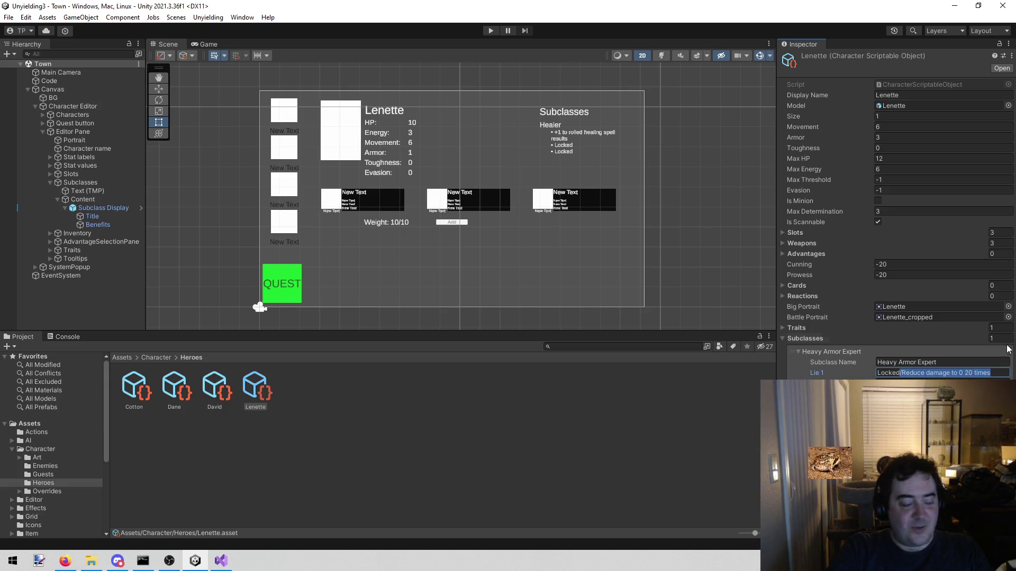
{"action": "key", "text": "Return"}
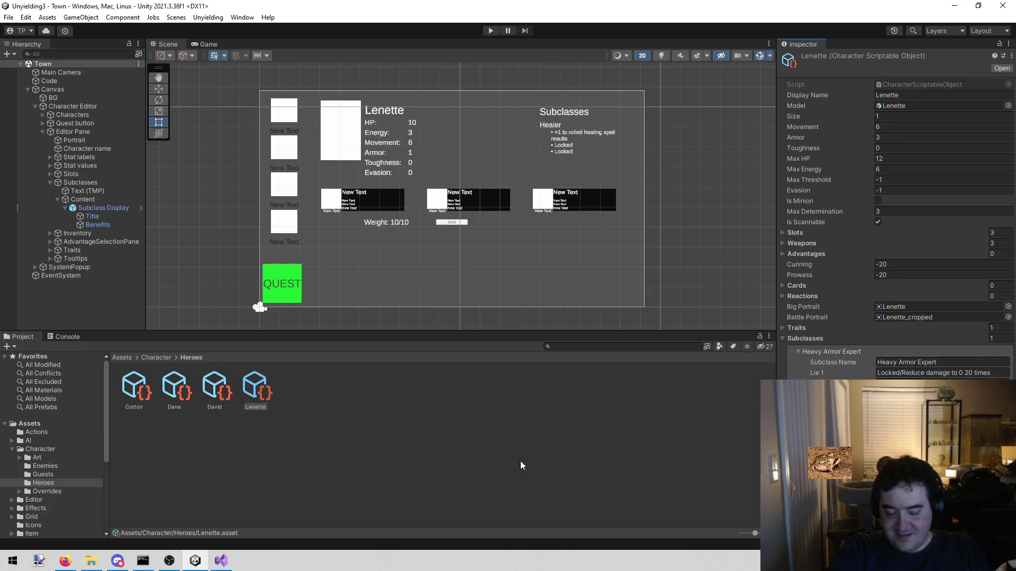
Step: Check line 124 of todo.txt in Visual Studio, then start the game again
{"action": "left_click", "coordinate": [221, 561]}
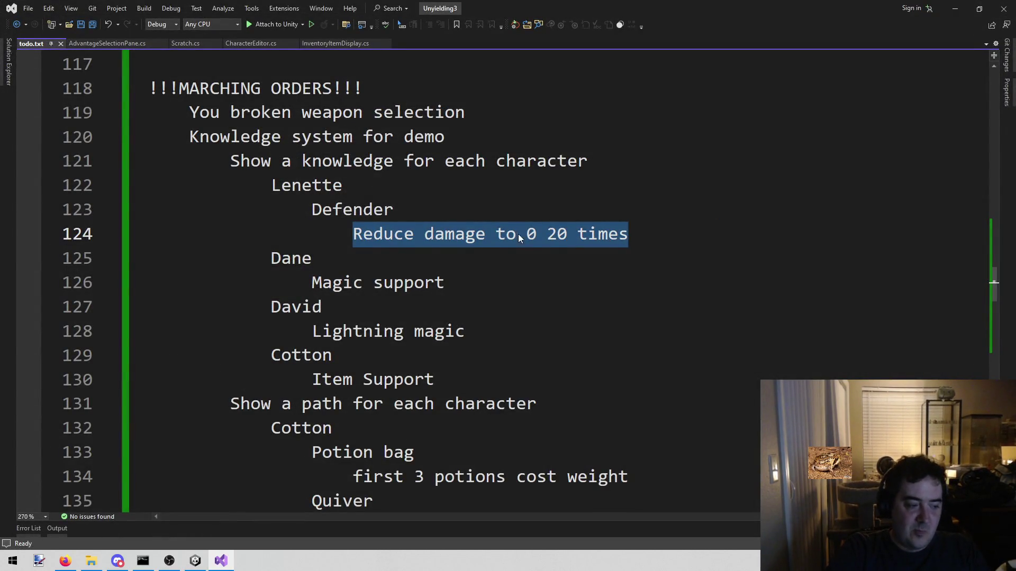
{"action": "left_click", "coordinate": [703, 215]}
{"action": "left_click", "coordinate": [650, 233]}
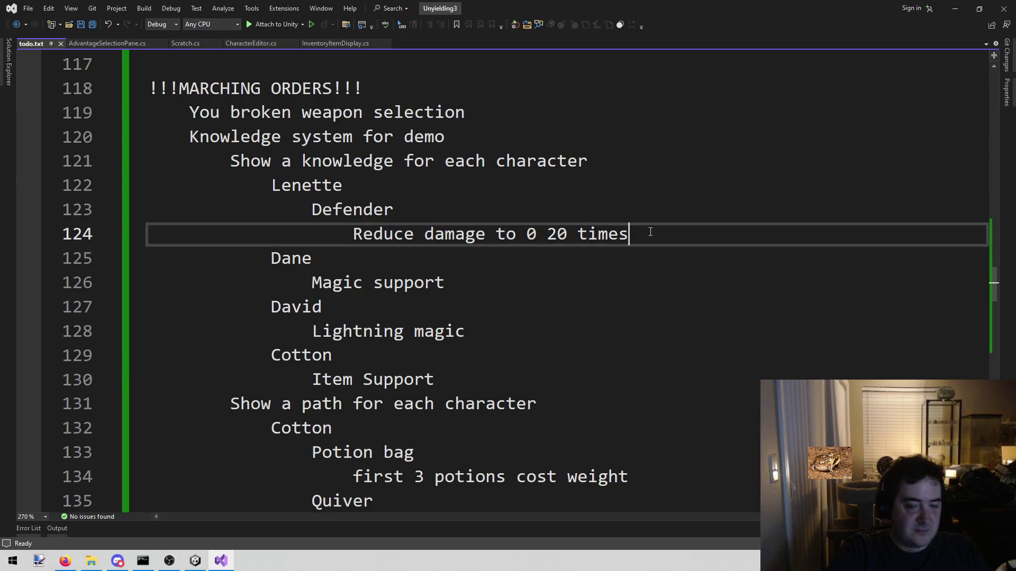
{"action": "left_click", "coordinate": [953, 6]}
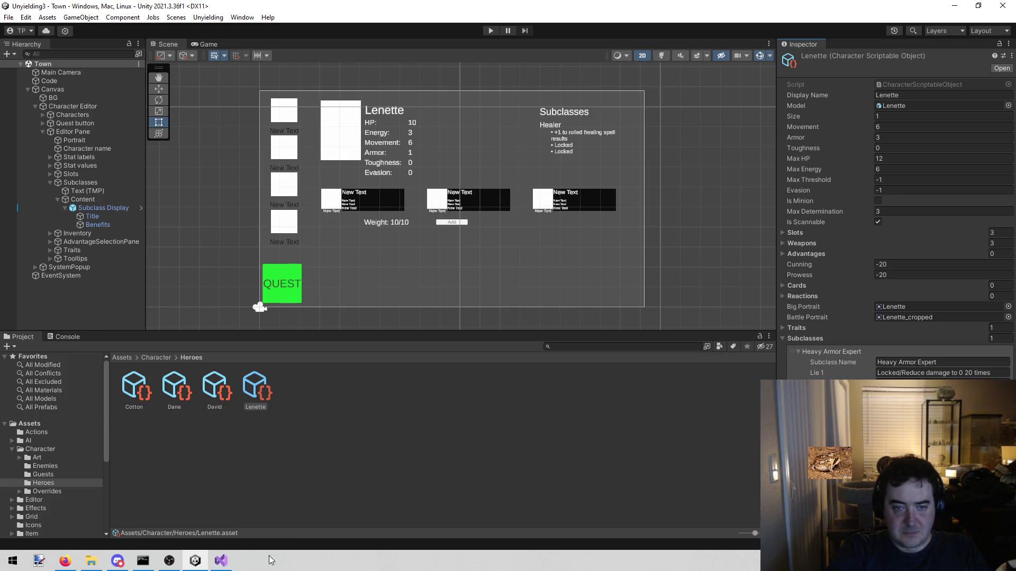
{"action": "left_click", "coordinate": [494, 30]}
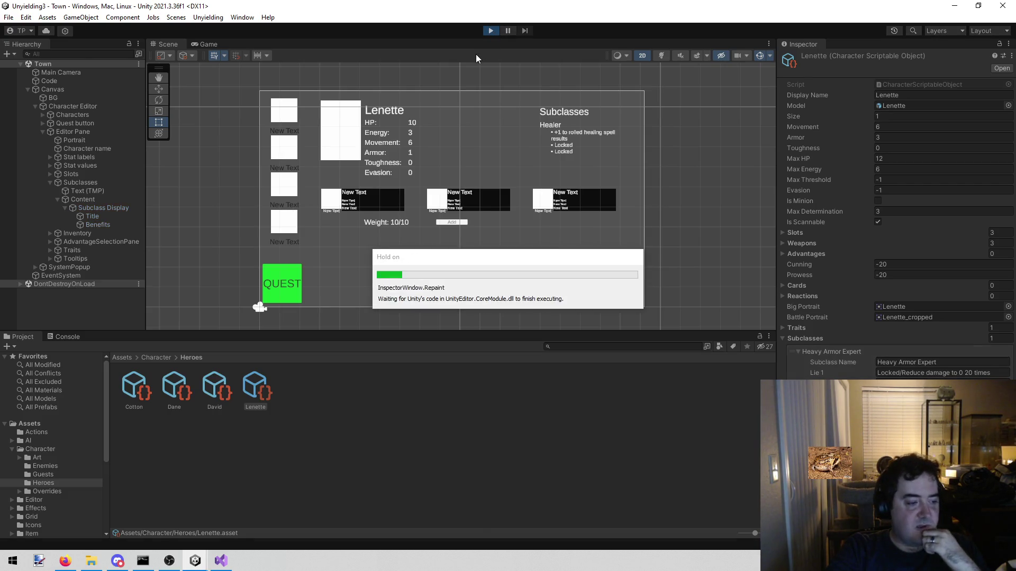
{"action": "right_click", "coordinate": [211, 41]}
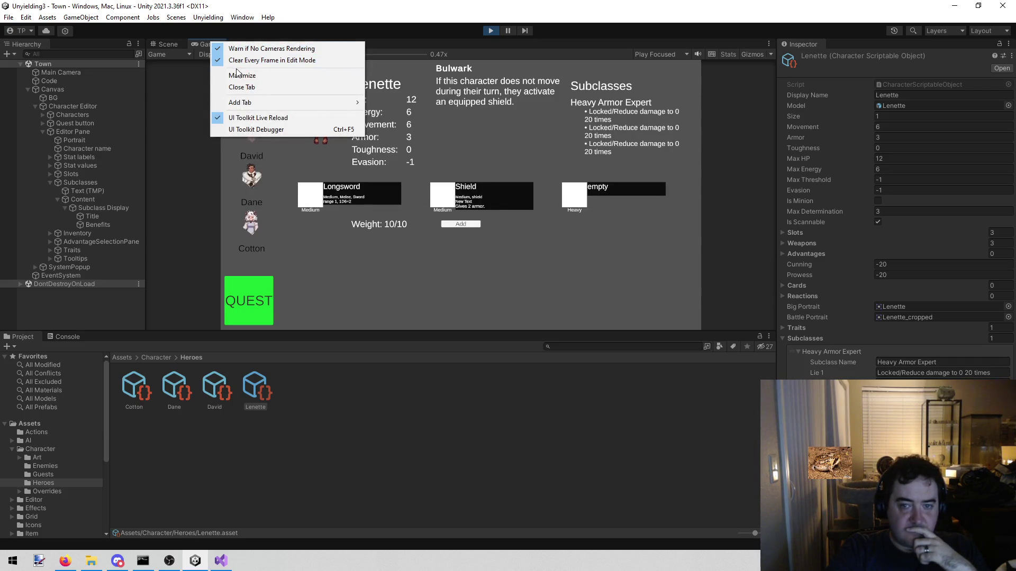
{"action": "left_click", "coordinate": [238, 74]}
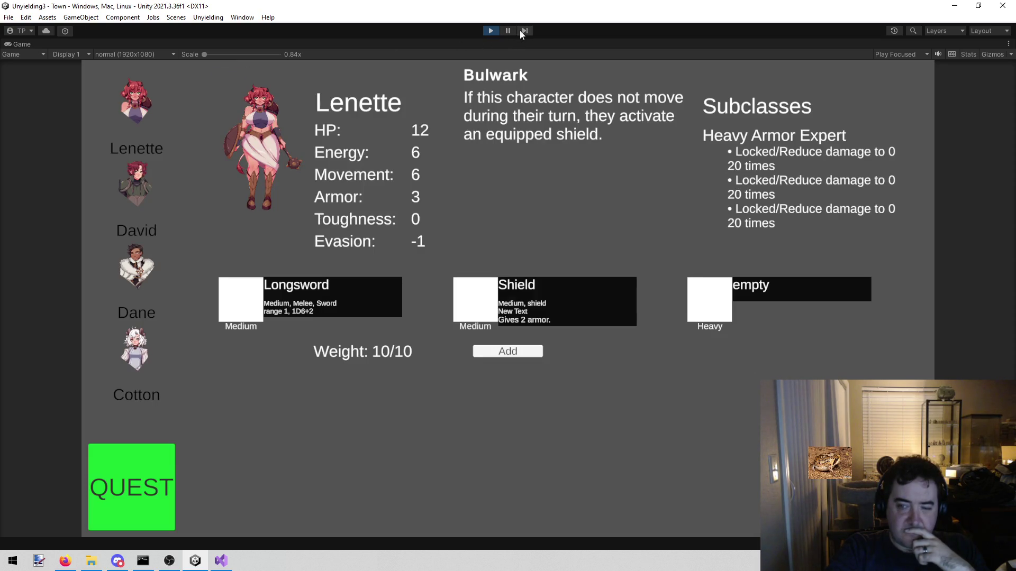
{"action": "left_click", "coordinate": [490, 35]}
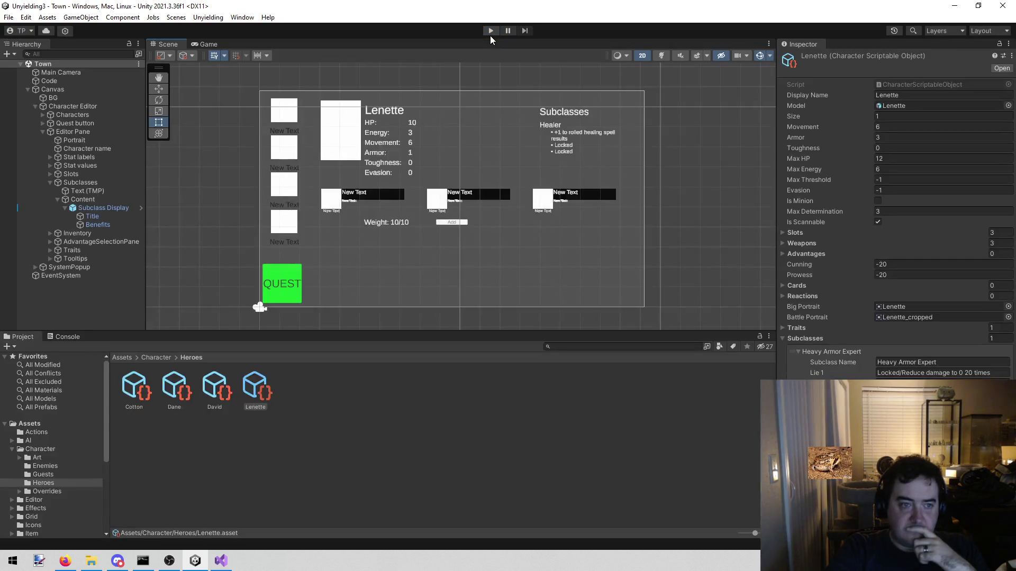
{"action": "left_click", "coordinate": [562, 146]}
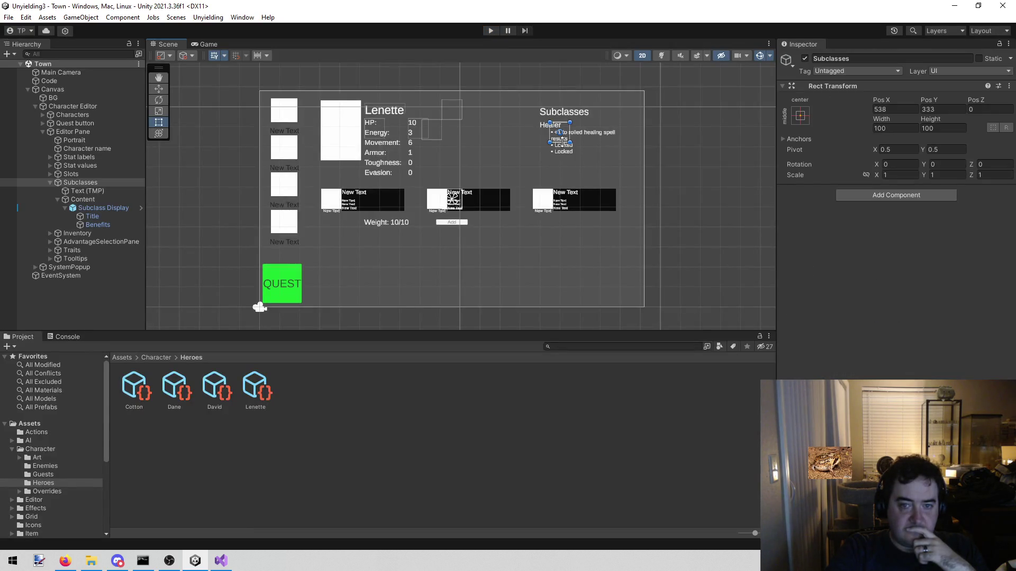
Step: Reduce the Subclass Display's Benefits text font size to 22
{"action": "left_click", "coordinate": [589, 129]}
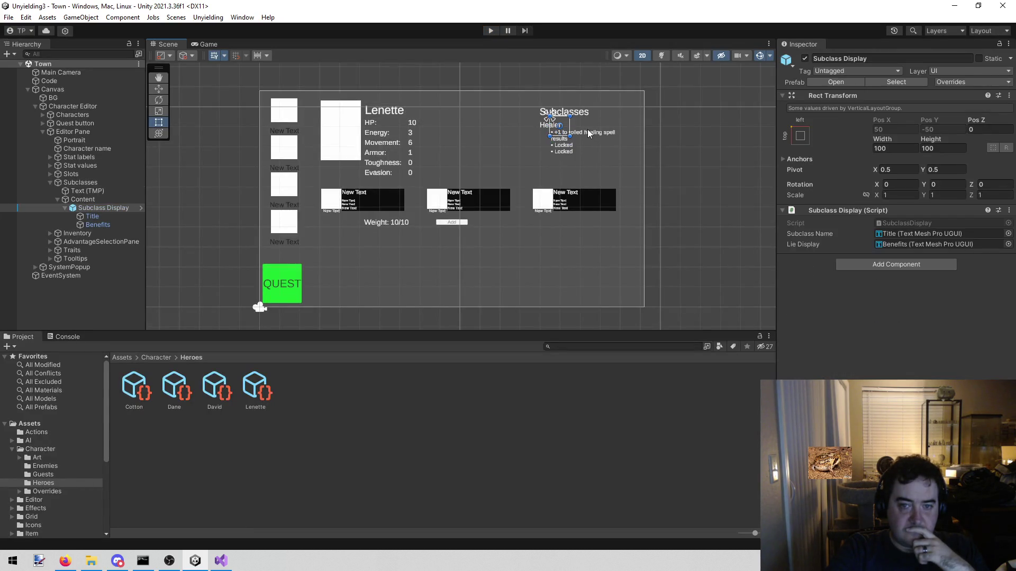
{"action": "left_click", "coordinate": [94, 224]}
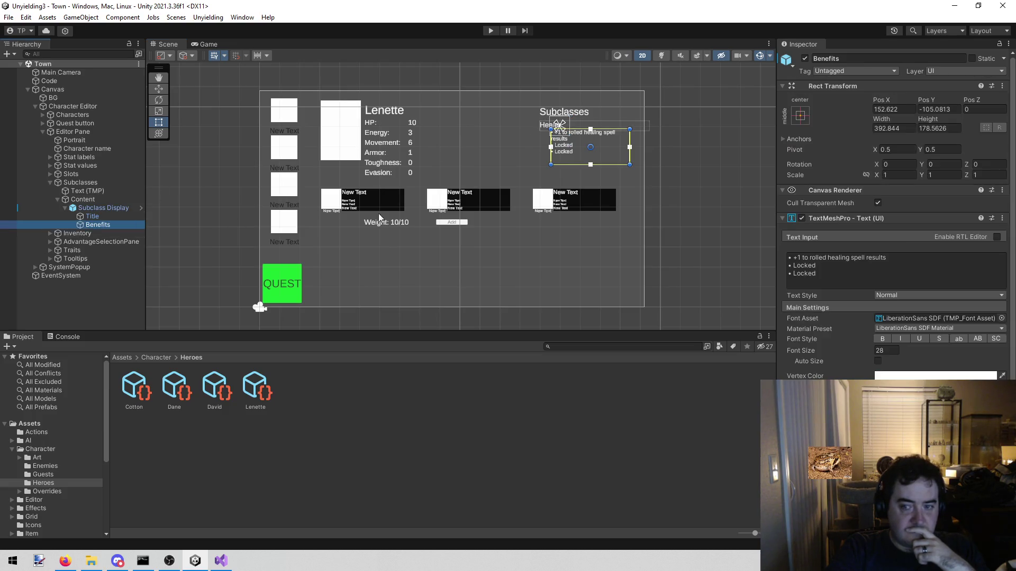
{"action": "left_click", "coordinate": [882, 350]}
{"action": "key", "text": "BackSpace"}
{"action": "type", "text": "2"}
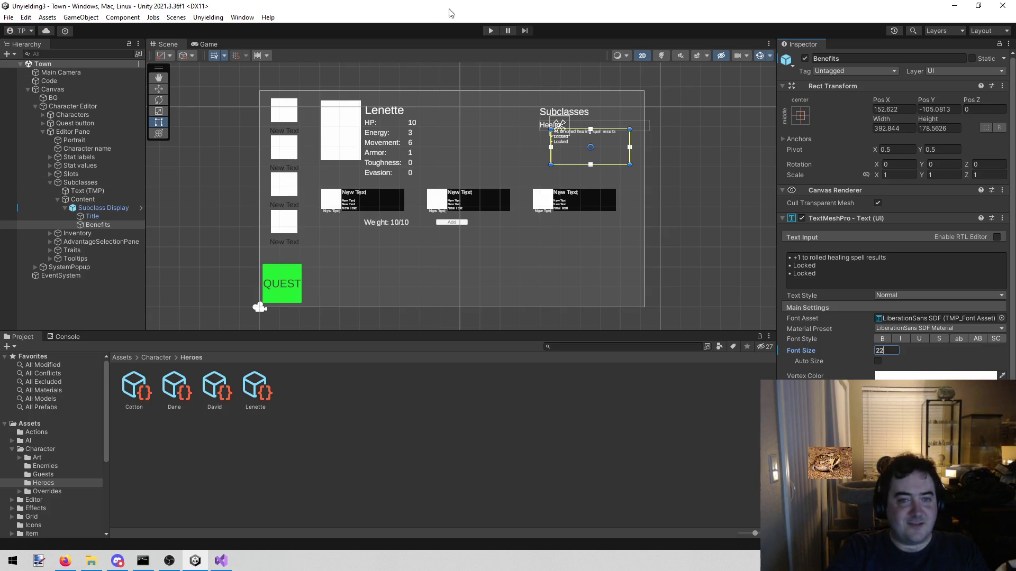
Step: Run play mode to preview the smaller Benefits text, then switch to another application
{"action": "left_click", "coordinate": [492, 32]}
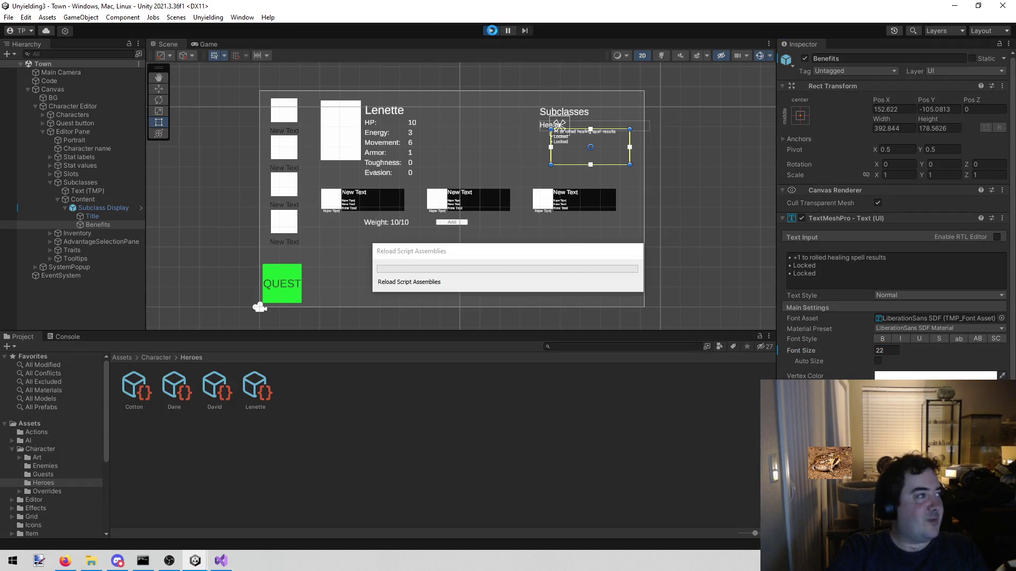
{"action": "left_click", "coordinate": [492, 31]}
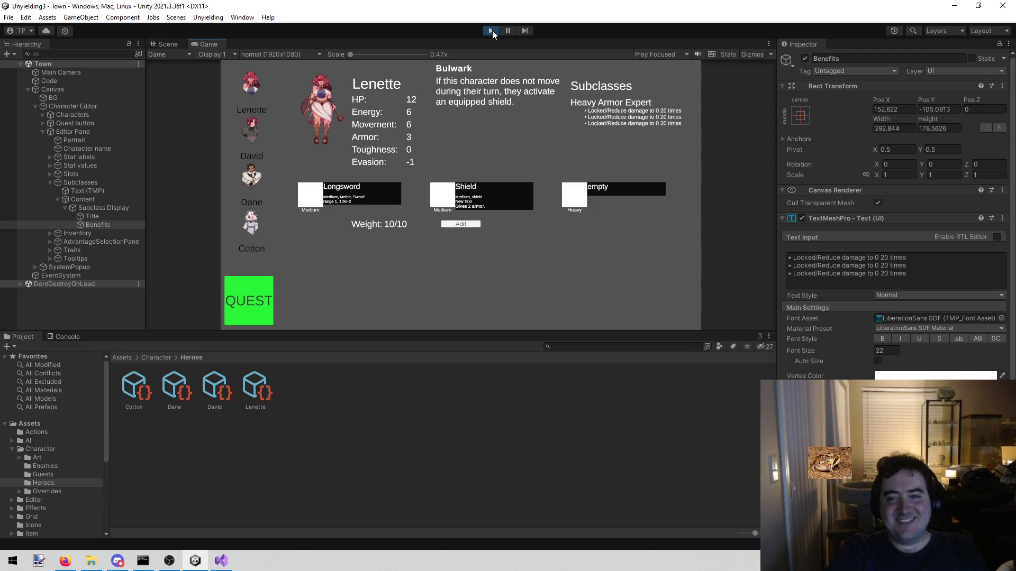
{"action": "key", "text": "alt+Tab"}
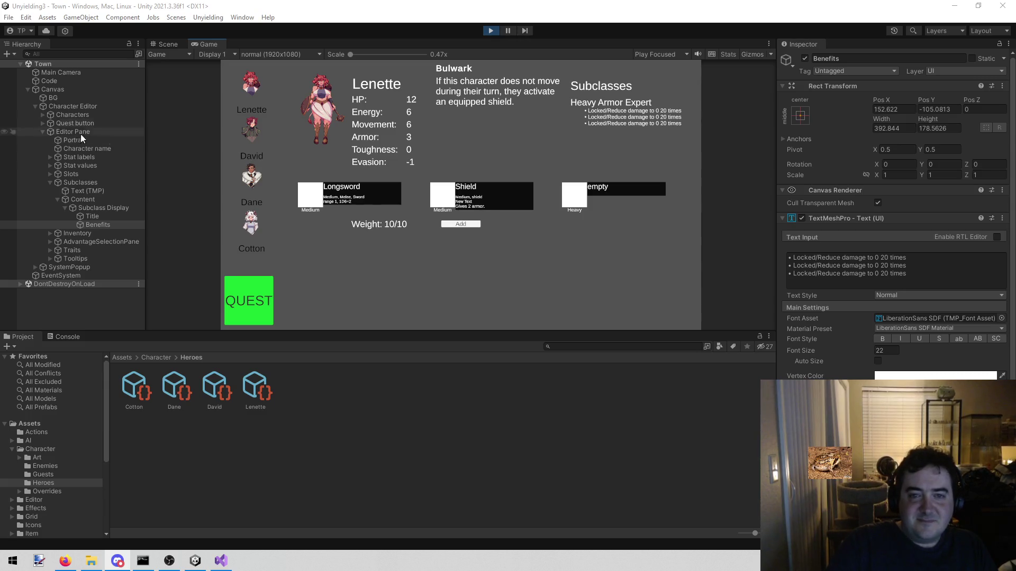
{"action": "left_click", "coordinate": [489, 31]}
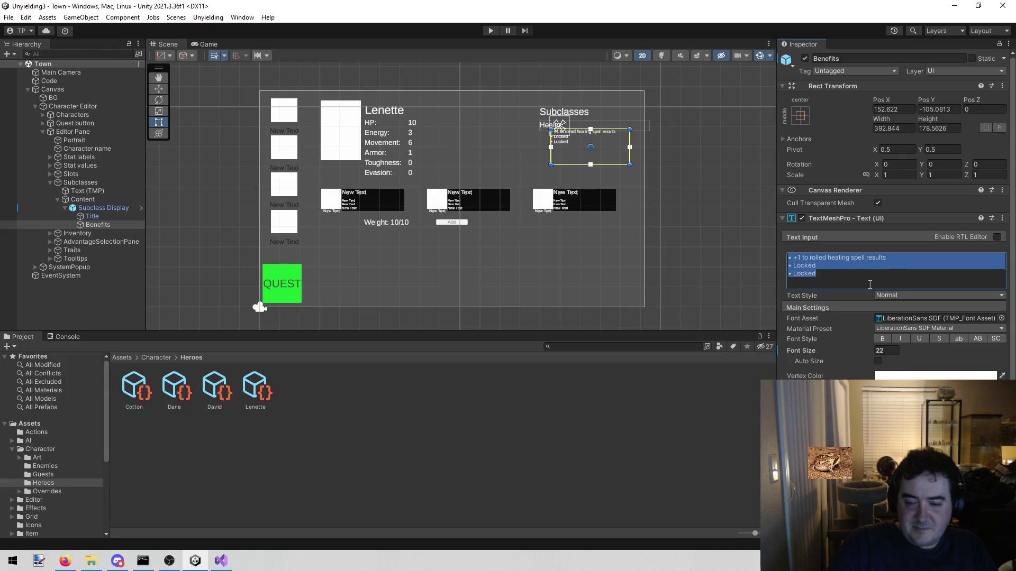
Step: Rewrite Lenette's Heavy Armor Expert requirements to 'Use 100 armor' and 'Be knocked back 10 times', then play-test
{"action": "left_click", "coordinate": [243, 388]}
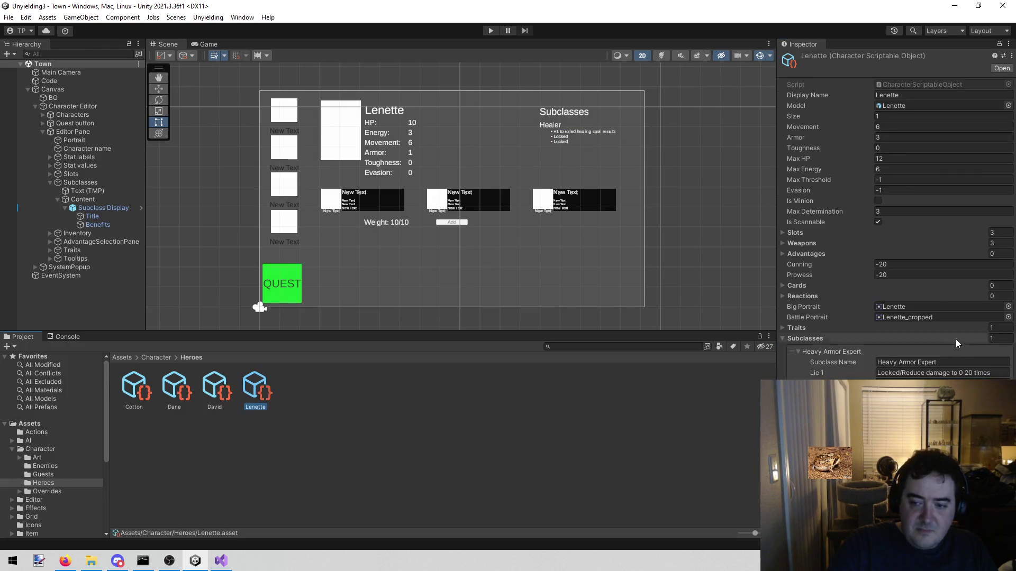
{"action": "left_click", "coordinate": [931, 374]}
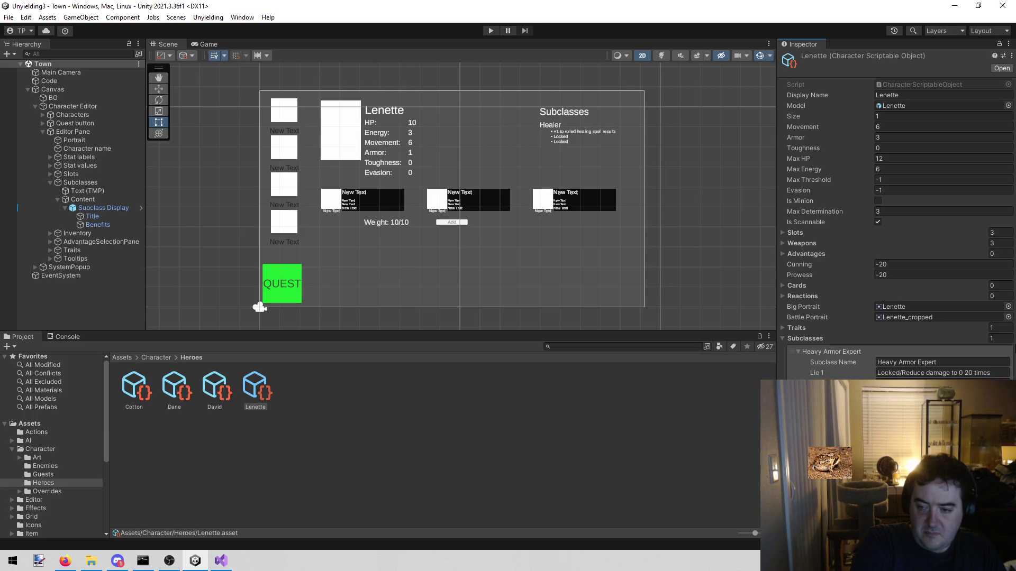
{"action": "left_click", "coordinate": [406, 480]}
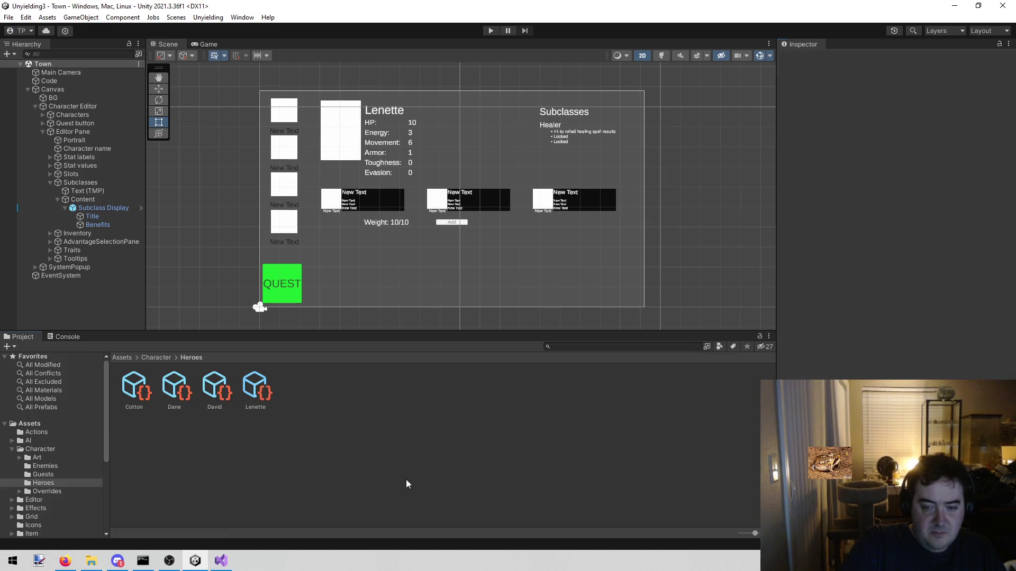
{"action": "left_click", "coordinate": [490, 30]}
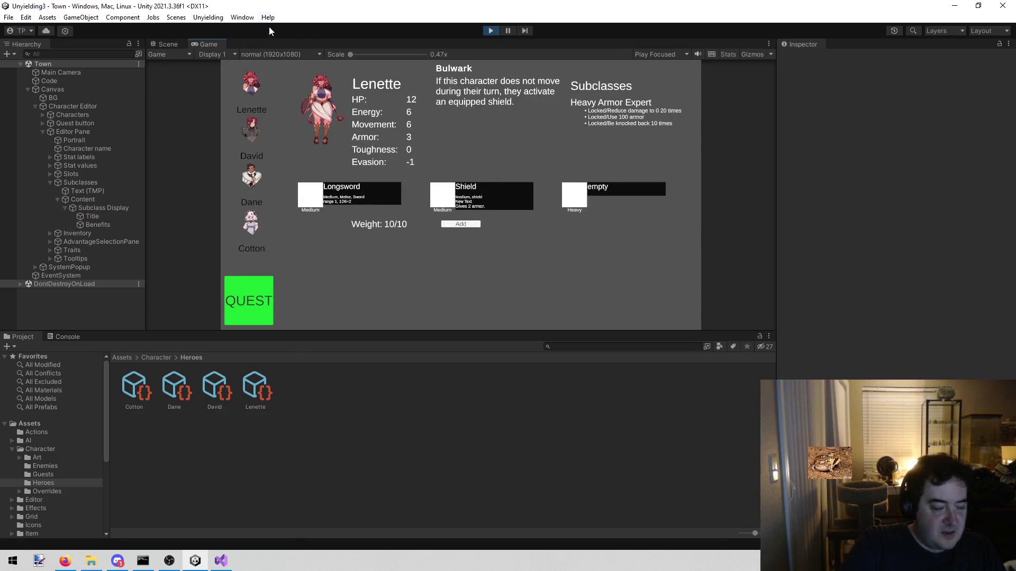
Step: Maximize the Game view to fill the editor, then switch over to Firefox
{"action": "right_click", "coordinate": [204, 44]}
{"action": "left_click", "coordinate": [227, 81]}
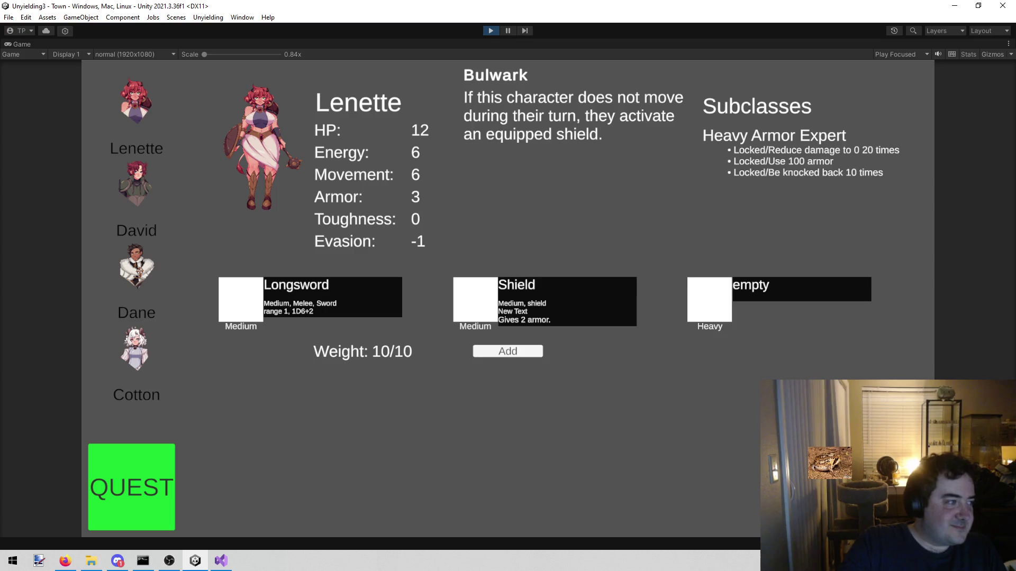
{"action": "key", "text": "alt+Tab"}
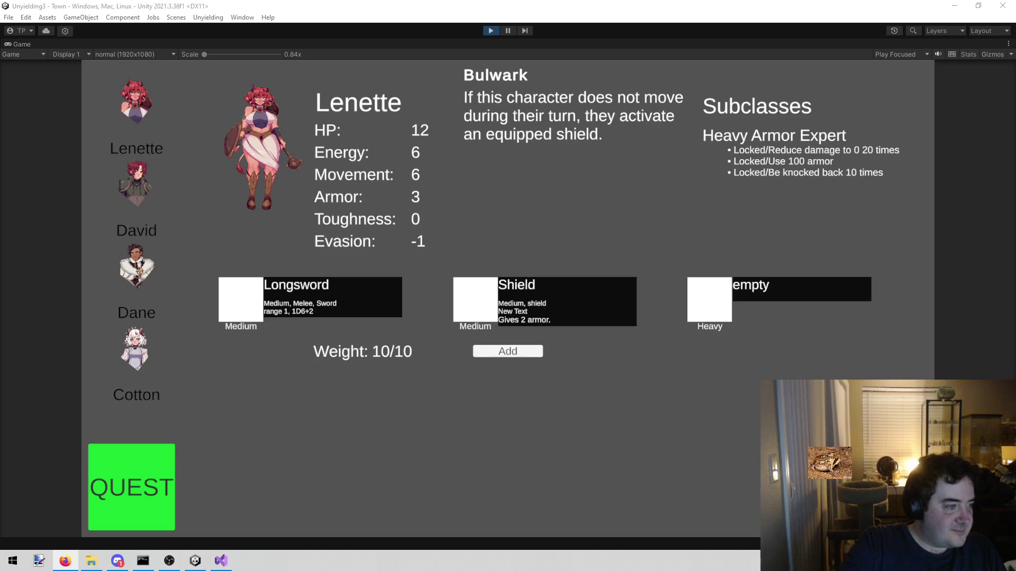
{"action": "key", "text": "alt+Tab"}
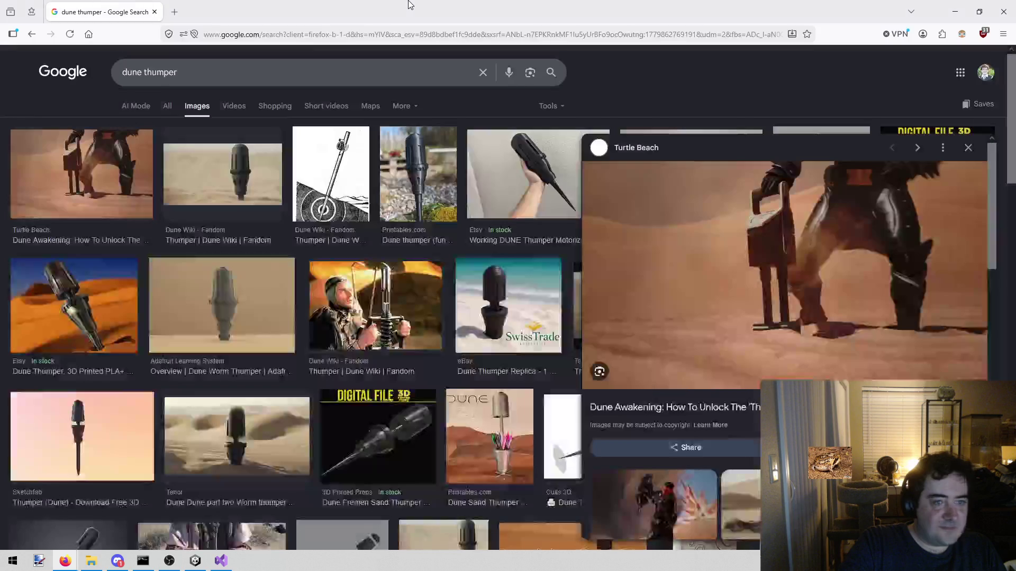
Step: Close the enlarged dune thumper image preview and return to the running Unity game
{"action": "left_click", "coordinate": [968, 147]}
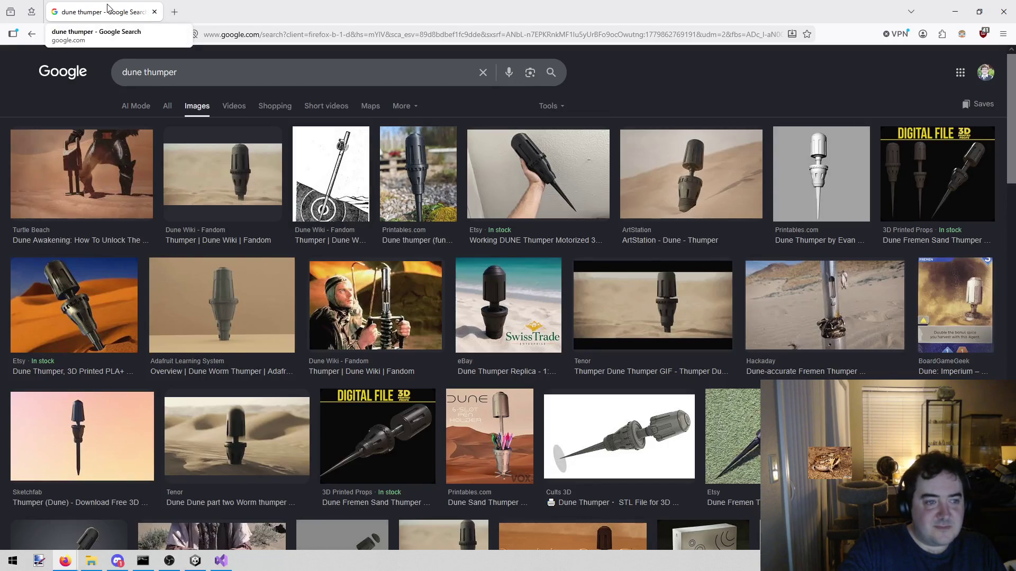
{"action": "key", "text": "alt+Tab"}
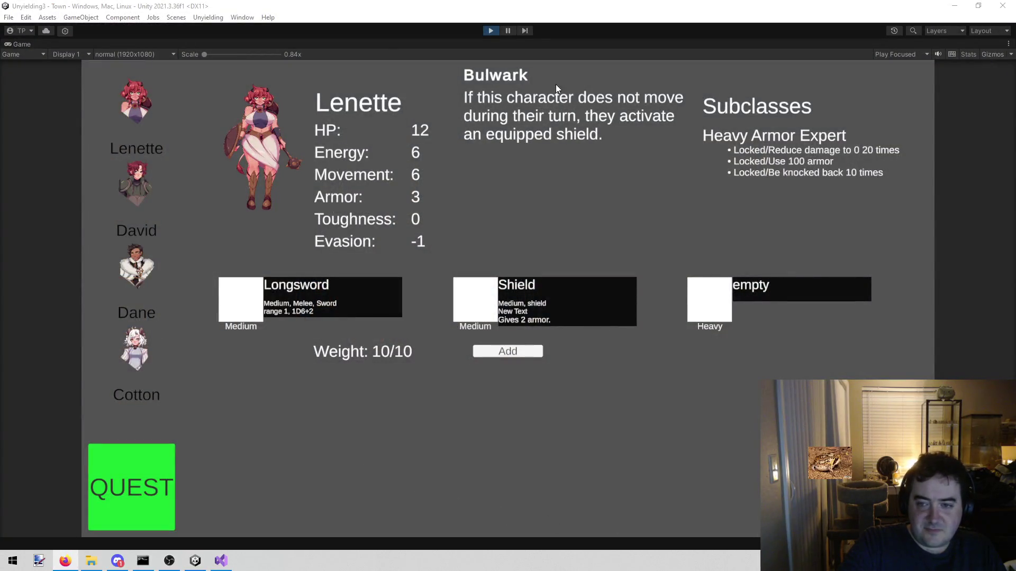
Step: Stop play mode and bring up David's hero asset to edit its Lightning Lord Lie 1
{"action": "left_click", "coordinate": [489, 30]}
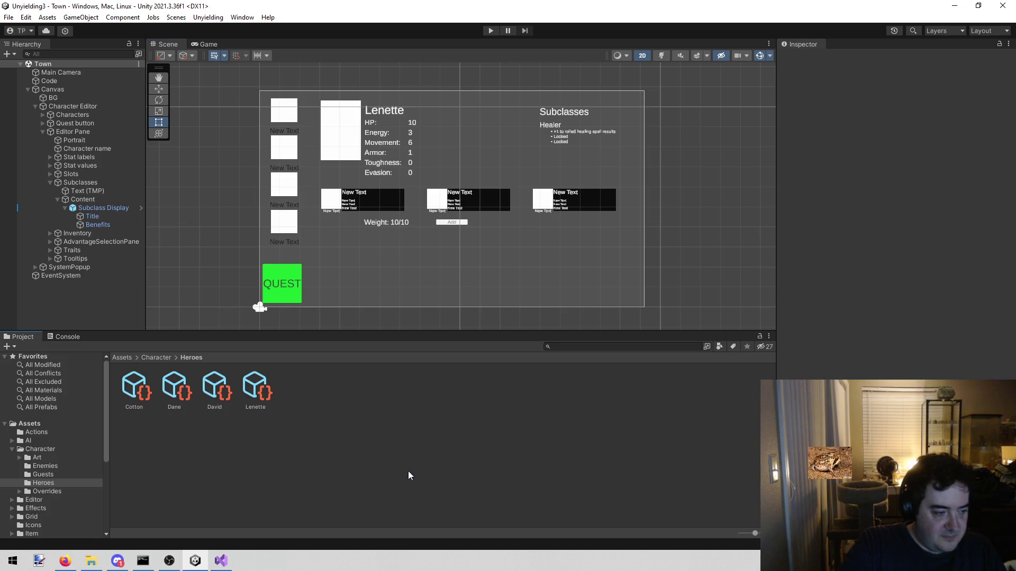
{"action": "left_click", "coordinate": [259, 385]}
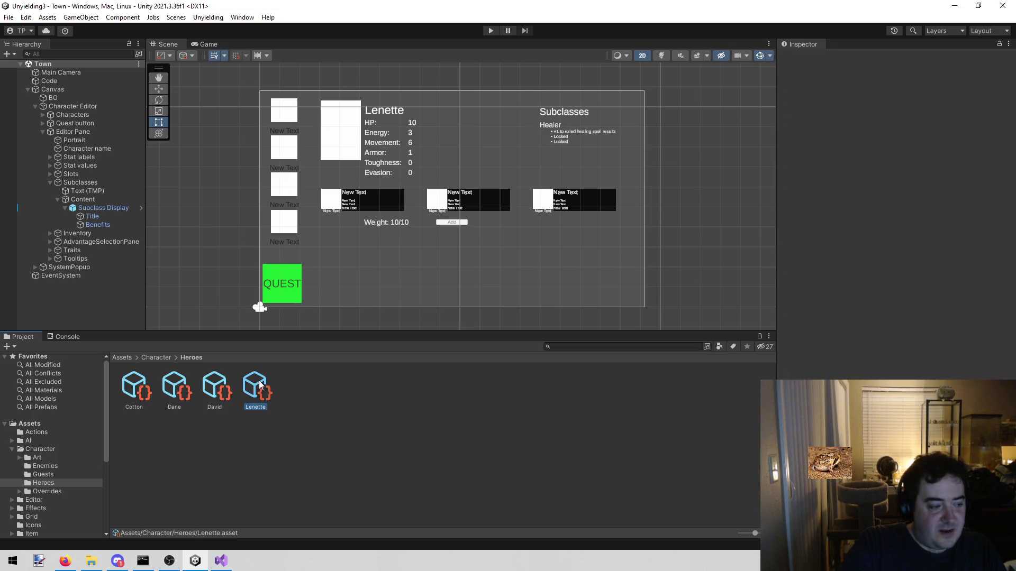
{"action": "left_click", "coordinate": [216, 384]}
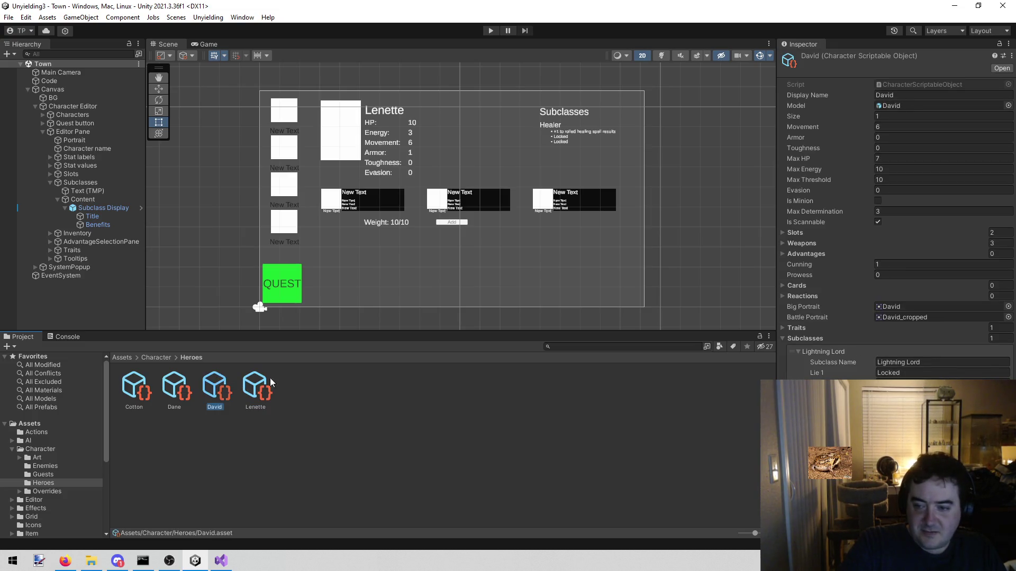
{"action": "left_click", "coordinate": [946, 374]}
Step: Extend David's Lie 1 from 'Locked' to 'Locked/Kill 10 units with lightning magic' and confirm it
{"action": "double_click", "coordinate": [947, 374]}
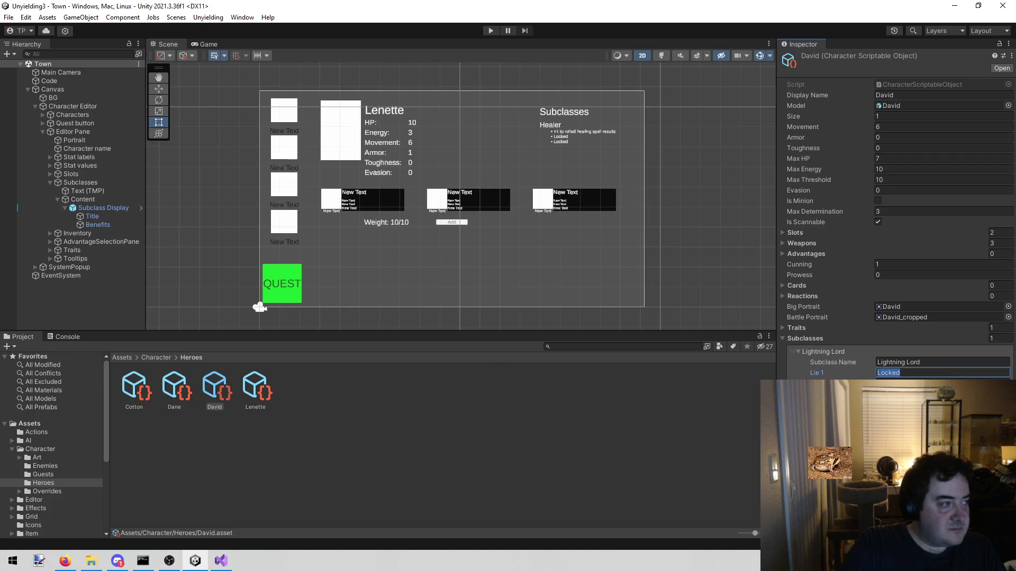
{"action": "key", "text": "End"}
{"action": "type", "text": "/."}
{"action": "type", "text": "Kill"}
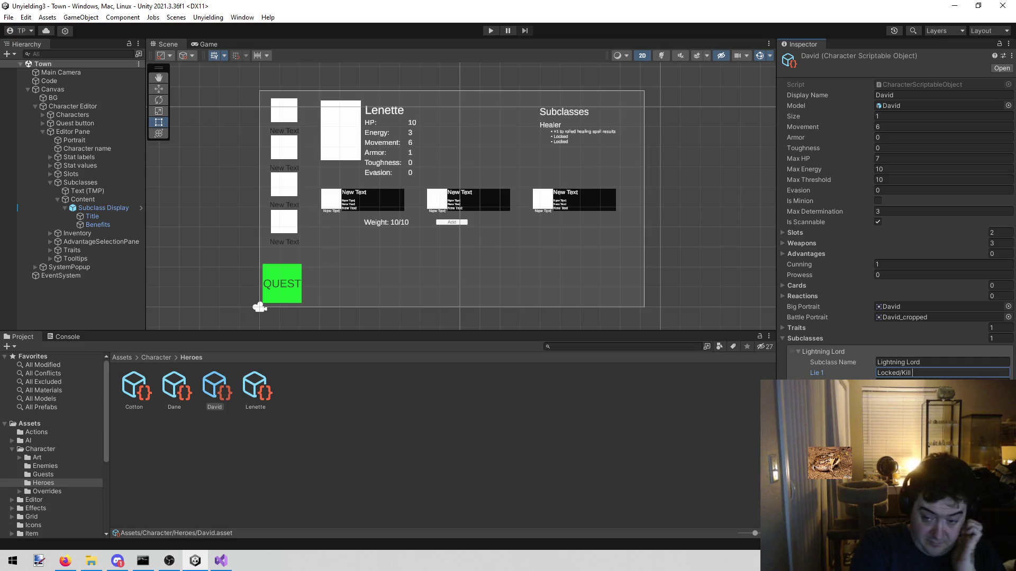
{"action": "type", "text": "10 "}
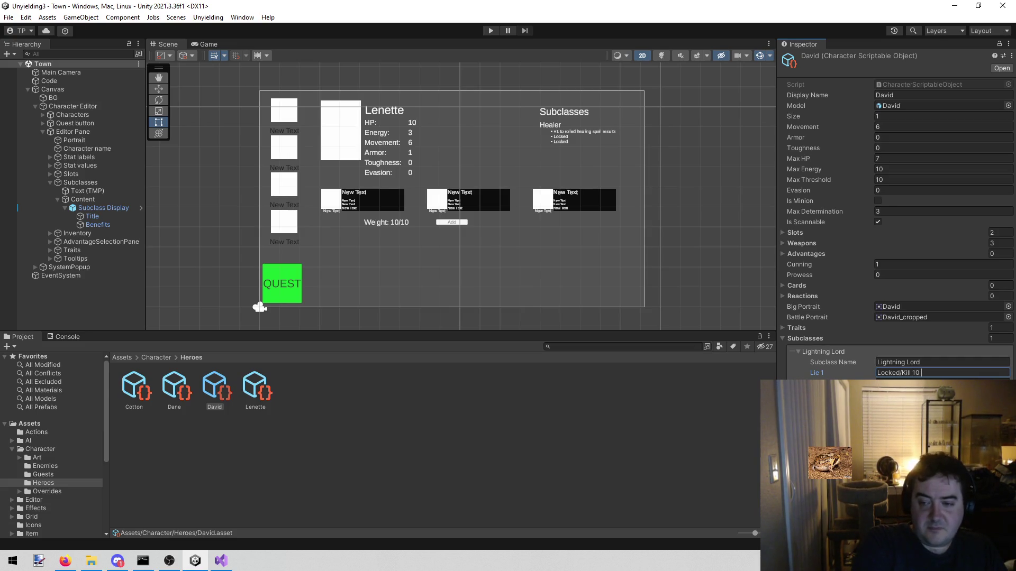
{"action": "type", "text": "units with "}
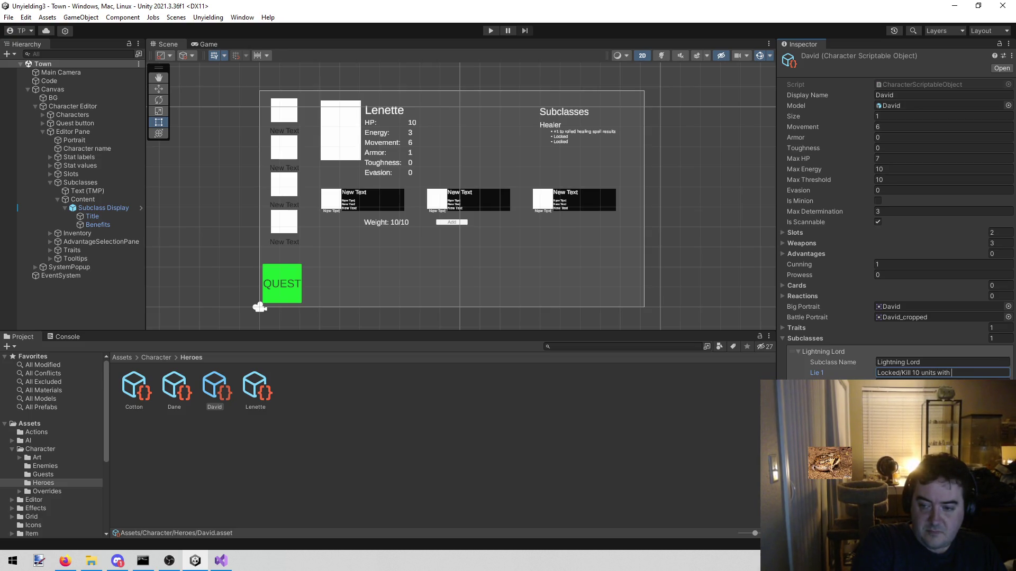
{"action": "type", "text": "lightning magic"}
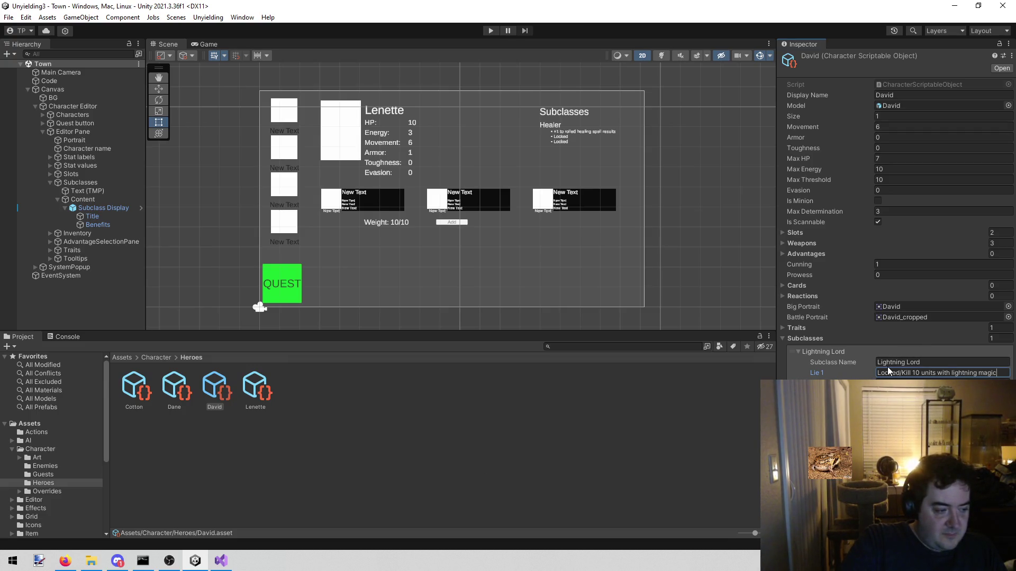
{"action": "key", "text": "Tab"}
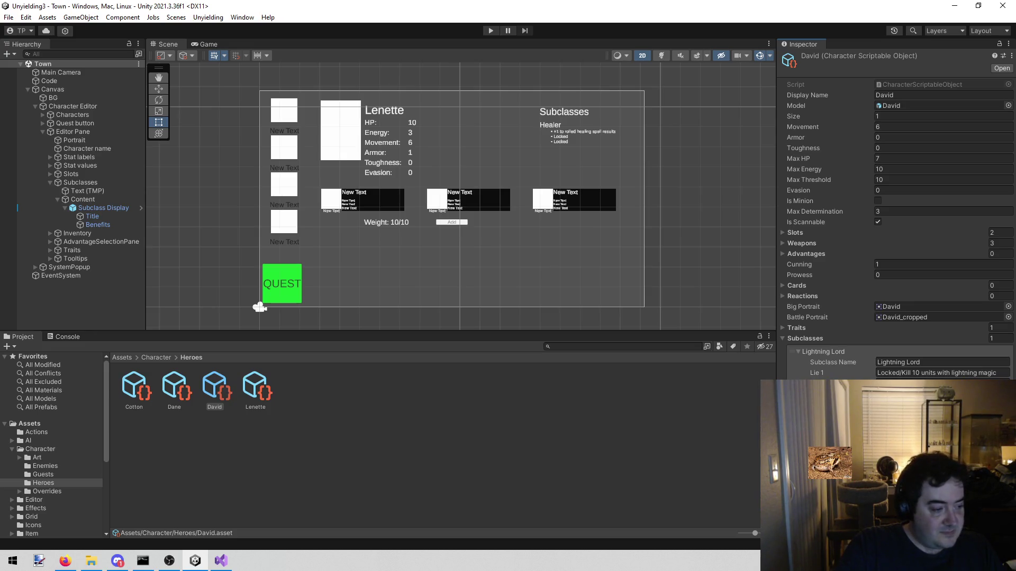
{"action": "key", "text": "alt+Tab"}
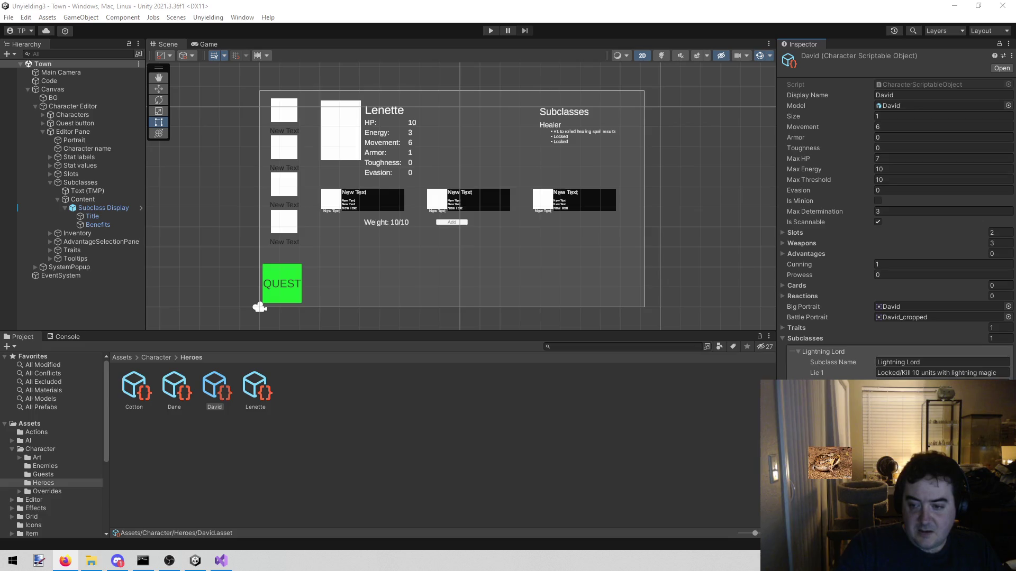
Step: Return to Unity and start the game to test the character editor
{"action": "key", "text": "alt+Tab"}
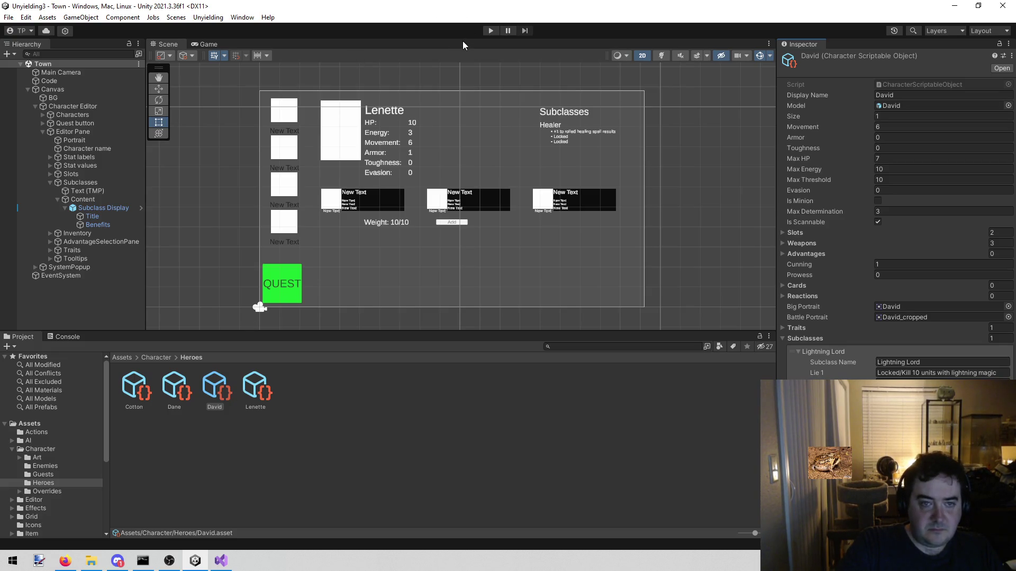
{"action": "left_click", "coordinate": [490, 32]}
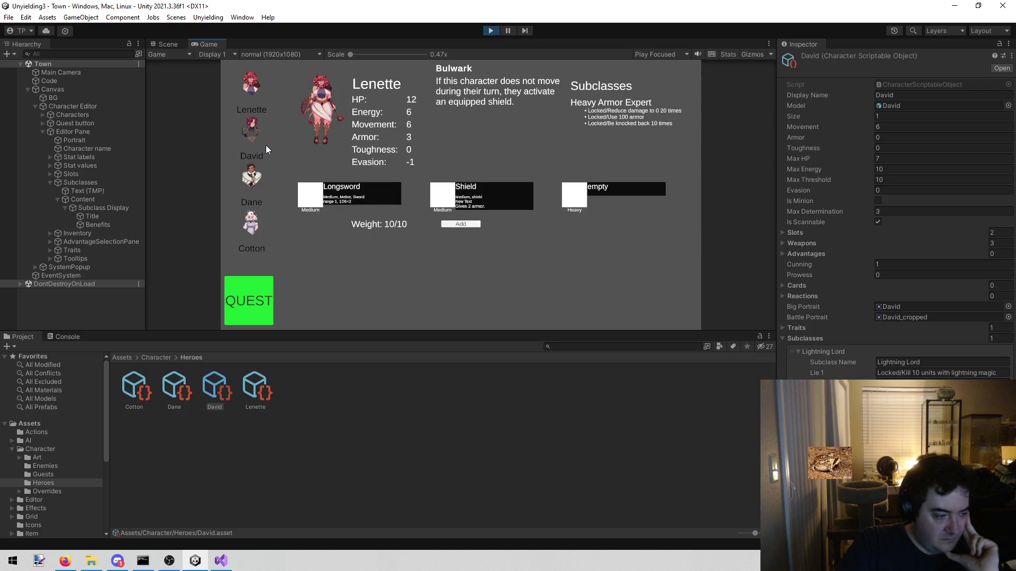
Step: Switch the running character editor from David to Dane and back to David, then stop play mode
{"action": "left_click", "coordinate": [255, 137]}
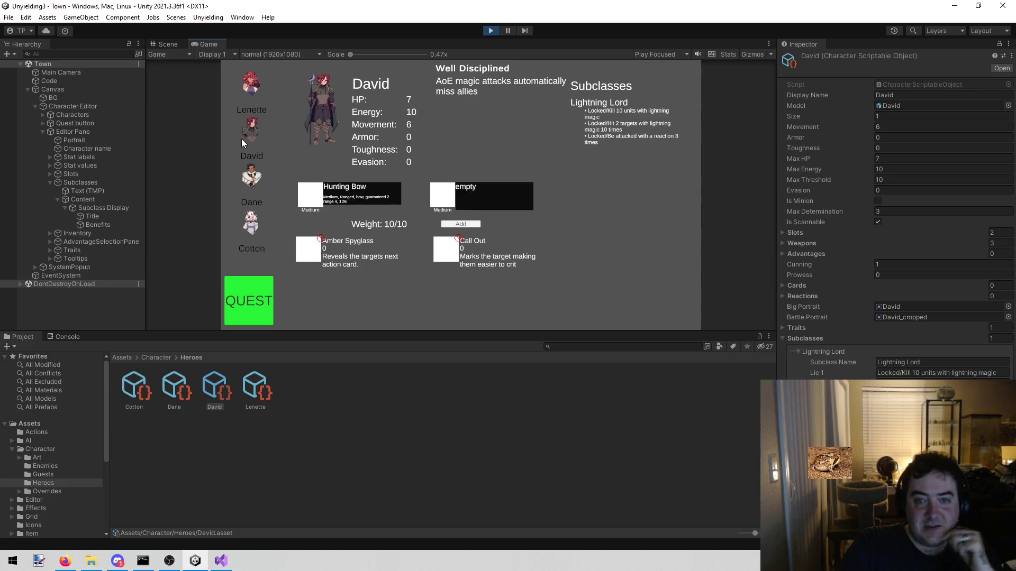
{"action": "left_click", "coordinate": [243, 182]}
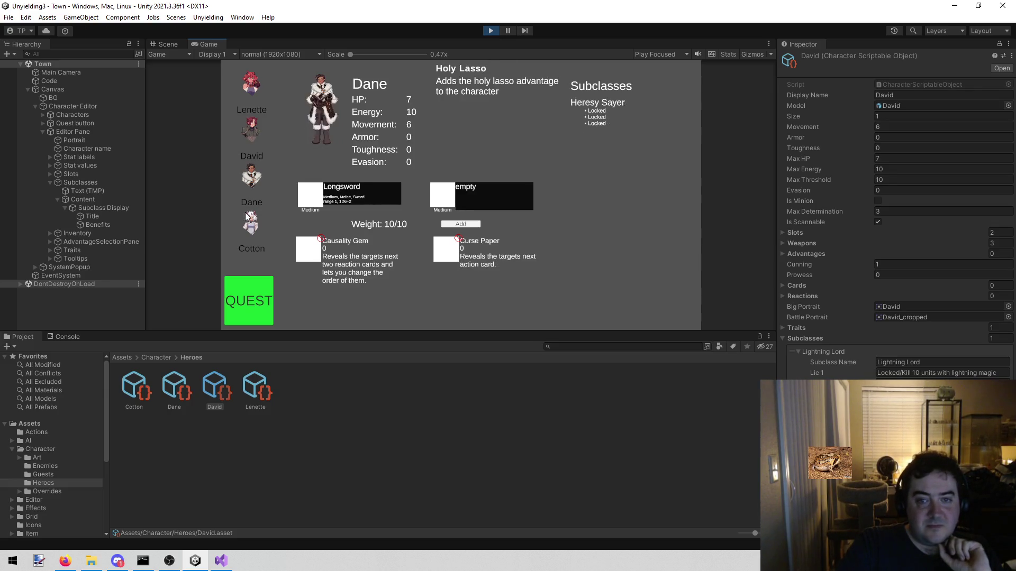
{"action": "left_click", "coordinate": [257, 130]}
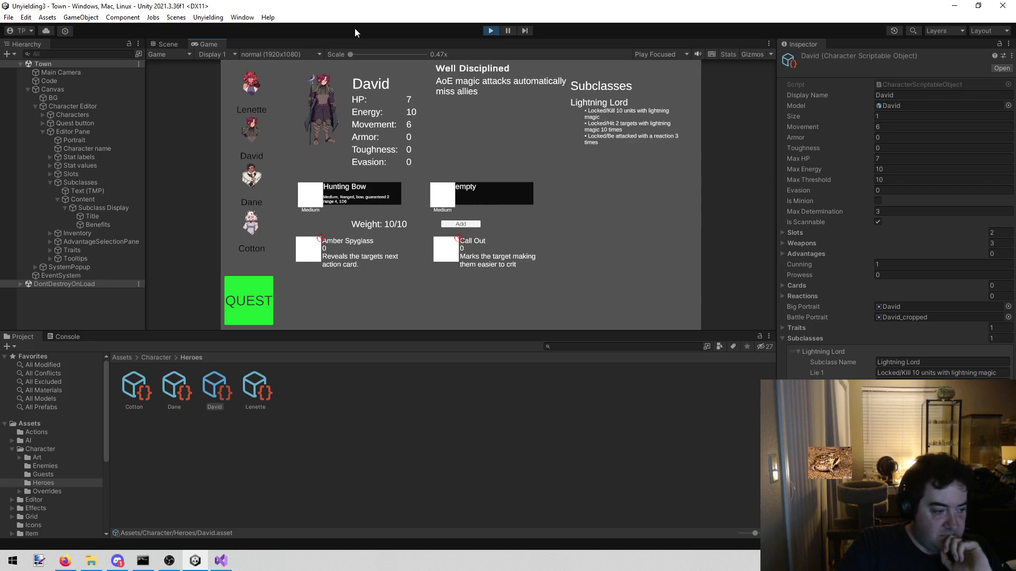
{"action": "left_click", "coordinate": [492, 30]}
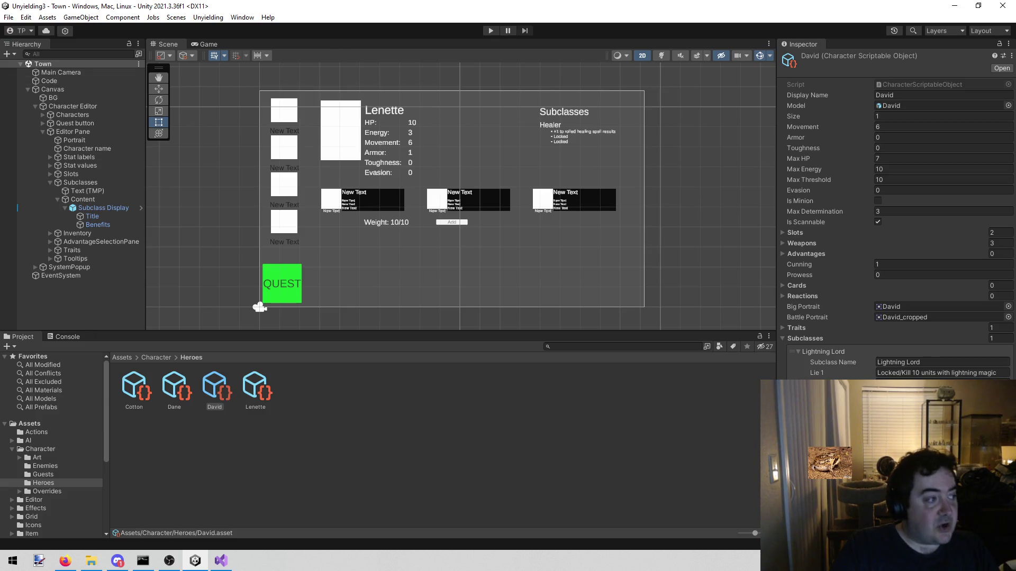
{"action": "key", "text": "alt+Tab"}
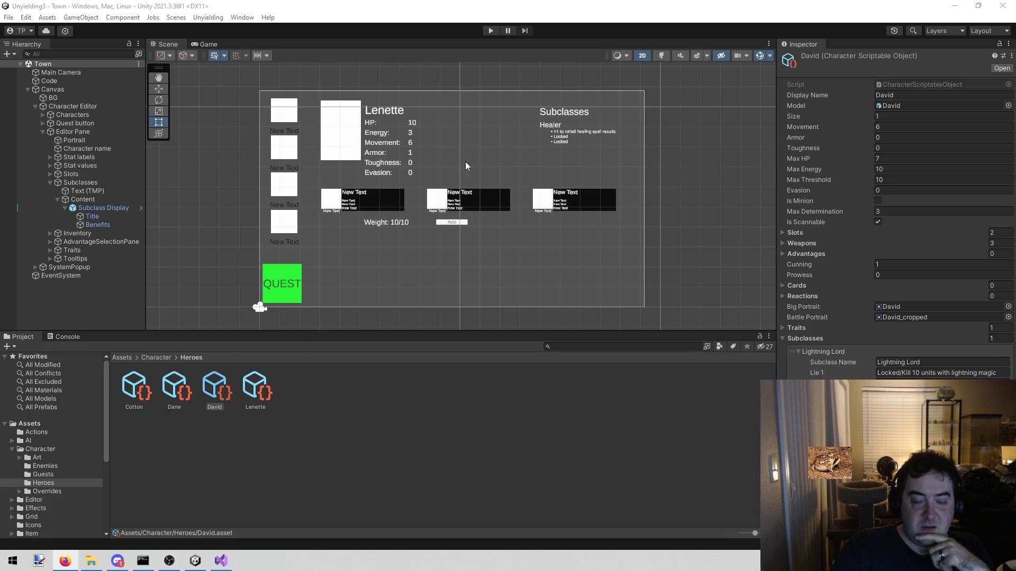
{"action": "left_click", "coordinate": [171, 394]}
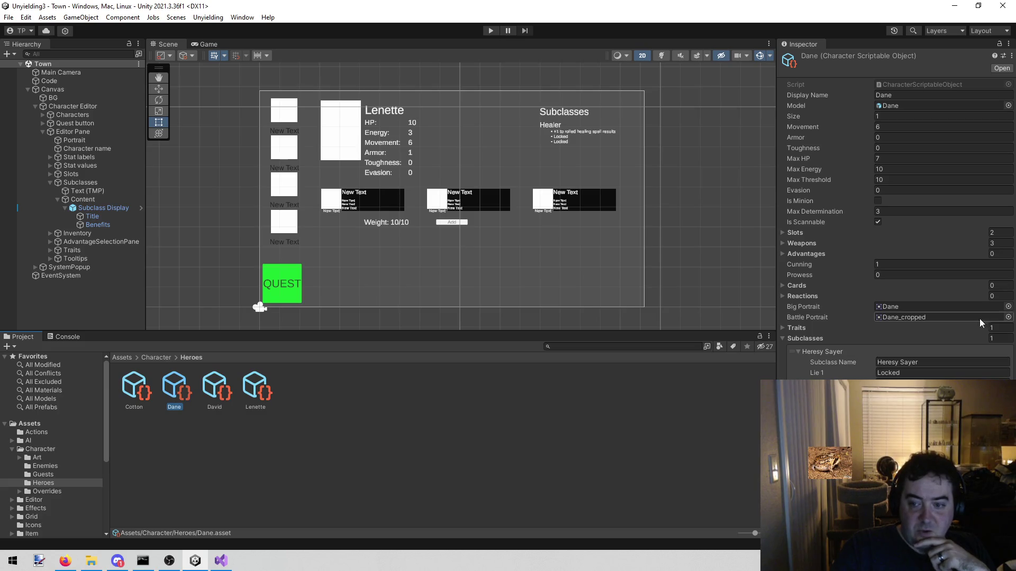
Step: Inspect Lenette's and David's hero assets, then Dane's, selecting its Heresy Sayer subclass name
{"action": "left_click", "coordinate": [217, 394]}
{"action": "left_click", "coordinate": [262, 391]}
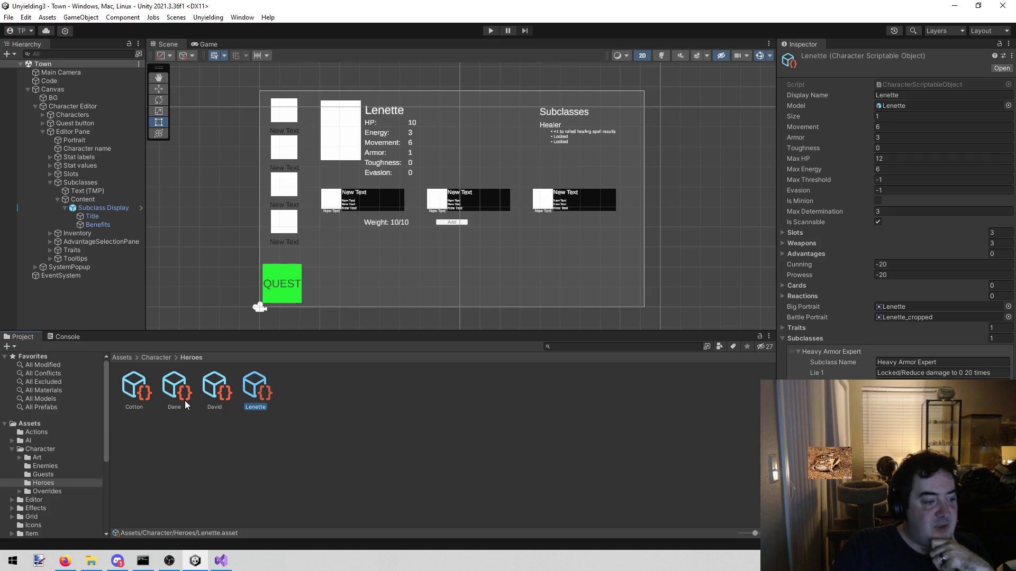
{"action": "left_click", "coordinate": [227, 382]}
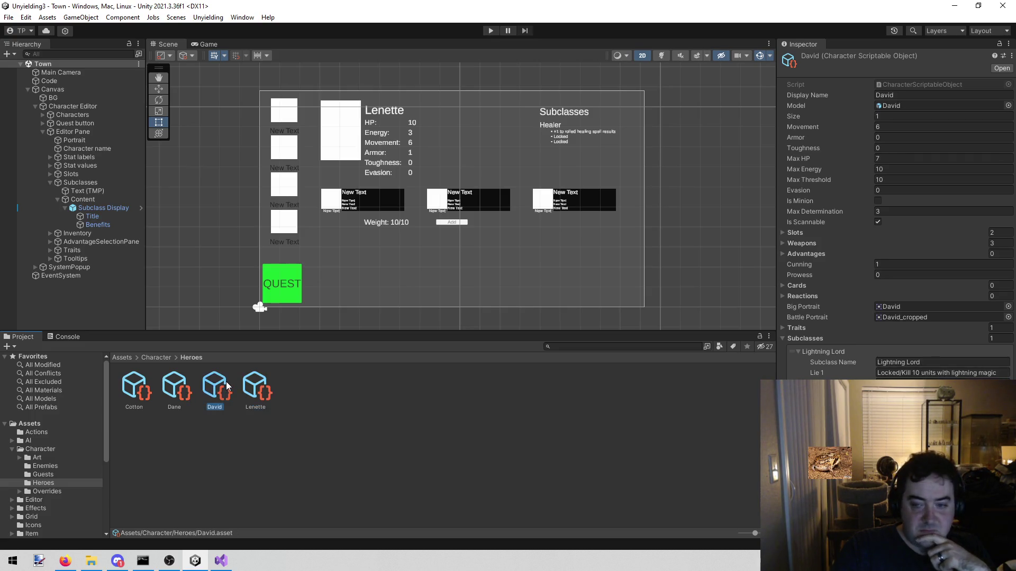
{"action": "left_click", "coordinate": [169, 394]}
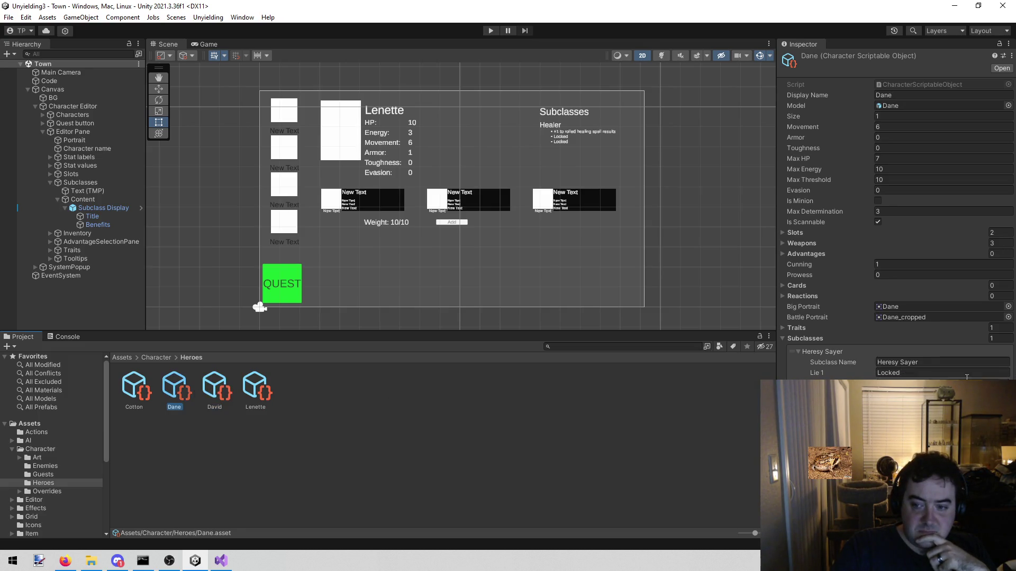
{"action": "left_click", "coordinate": [929, 364]}
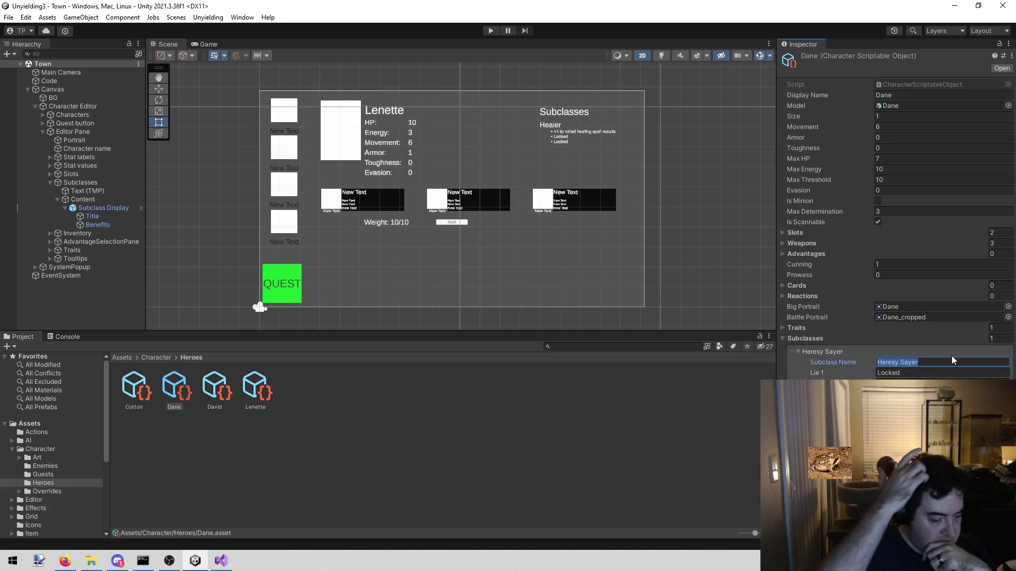
Step: Rename Dane's subclass from Heresy Sayer to Ally
{"action": "type", "text": "Suppo"}
{"action": "key", "text": "BackSpace"}
{"action": "key", "text": "BackSpace"}
{"action": "key", "text": "BackSpace"}
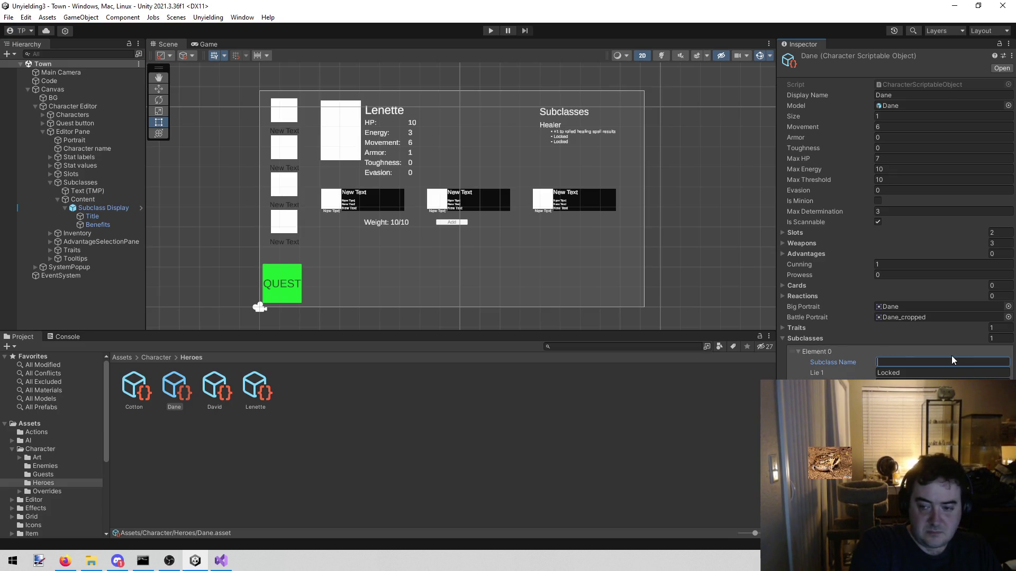
{"action": "type", "text": "Ally"}
Step: Set Dane's Lie 1 text to 'Locked/Heal 3 allies'
{"action": "left_click", "coordinate": [944, 373]}
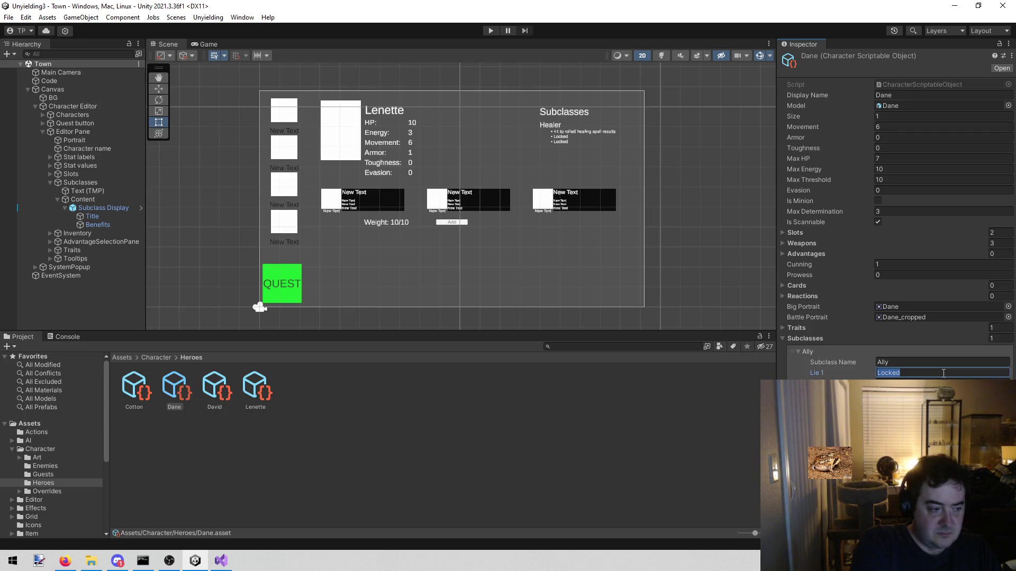
{"action": "type", "text": "Heal"}
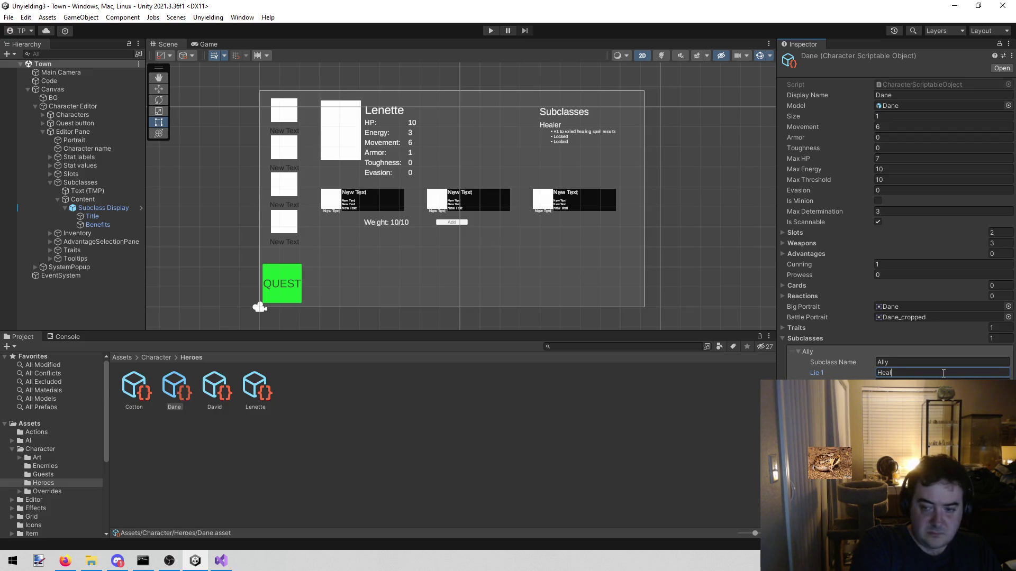
{"action": "key", "text": "BackSpace"}
{"action": "key", "text": "BackSpace"}
{"action": "key", "text": "BackSpace"}
{"action": "type", "text": "Locked/Heal "}
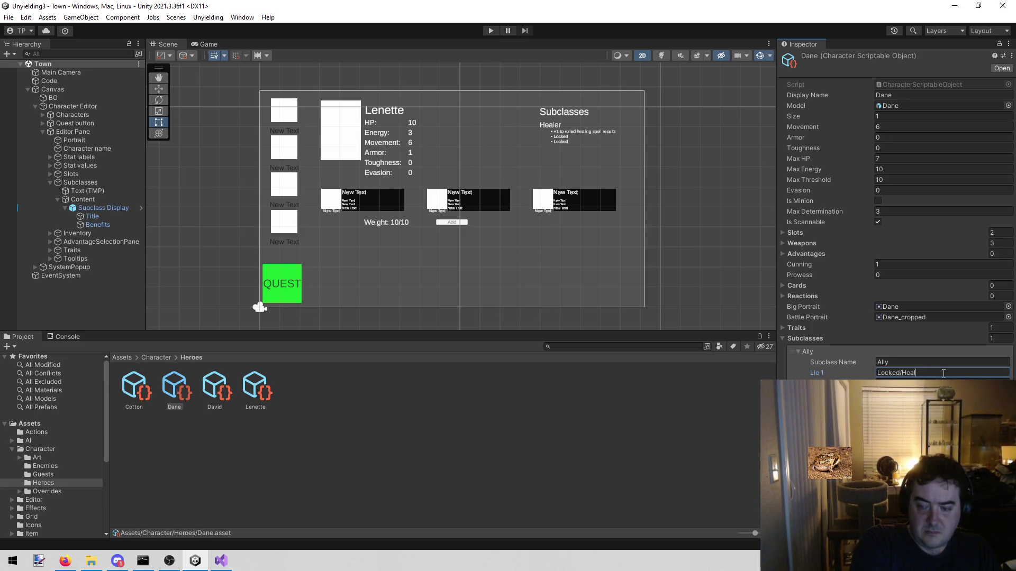
{"action": "type", "text": "3 allies"}
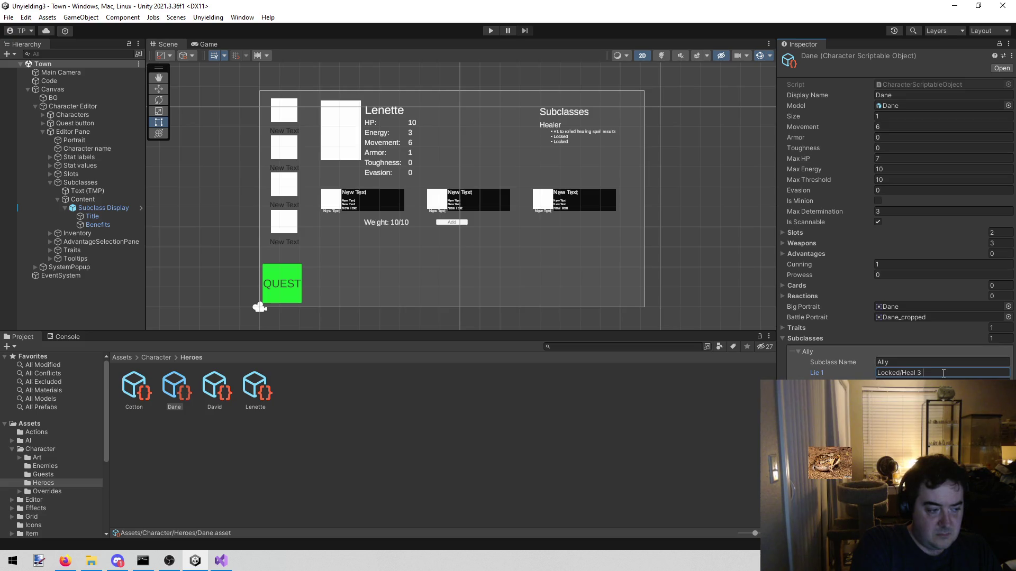
{"action": "key", "text": "Return"}
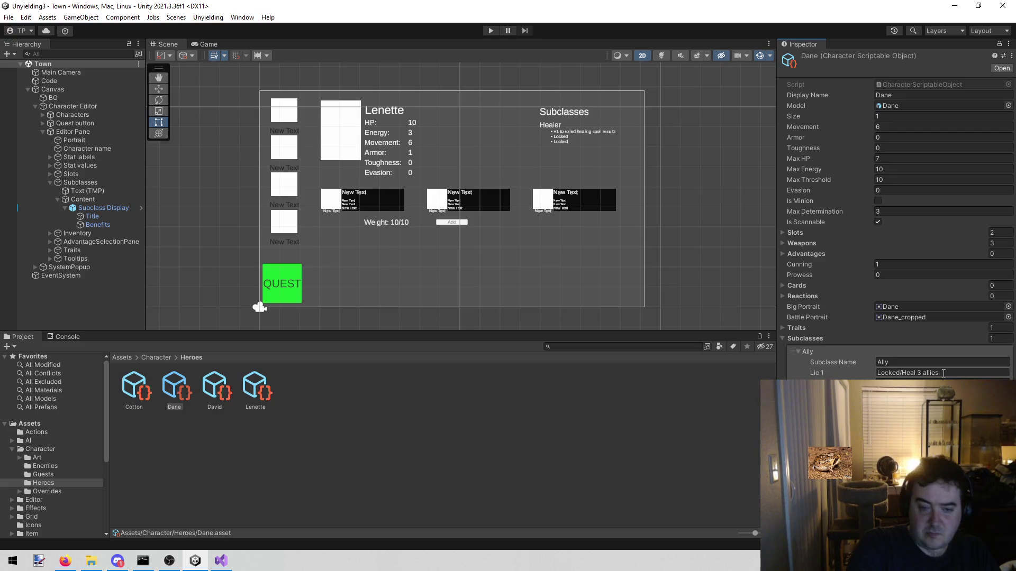
Step: Open Cotton's hero asset and rename its subclass from Expert to Arbalist
{"action": "left_click", "coordinate": [138, 389]}
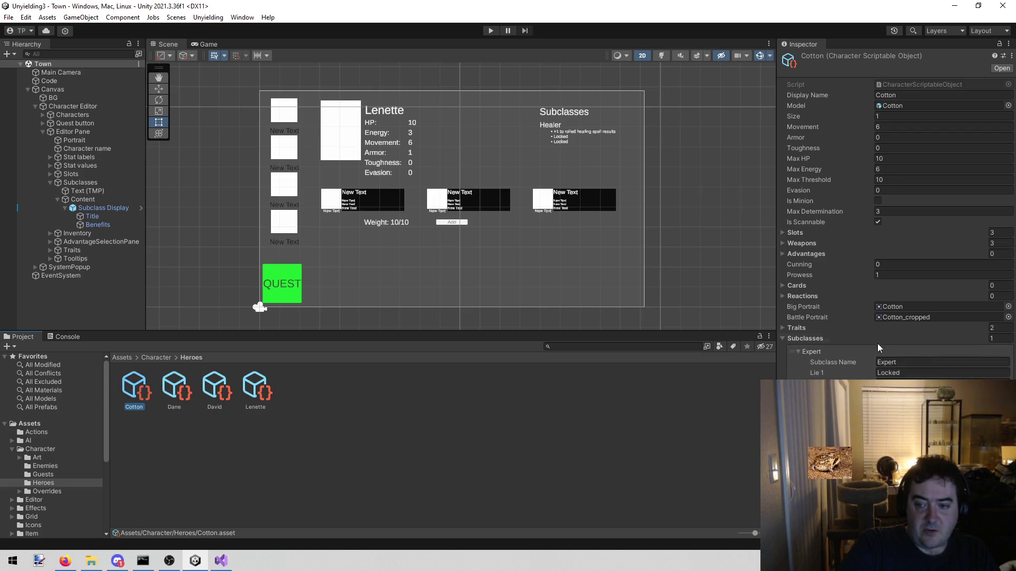
{"action": "left_click", "coordinate": [921, 362]}
{"action": "type", "text": "Arb"}
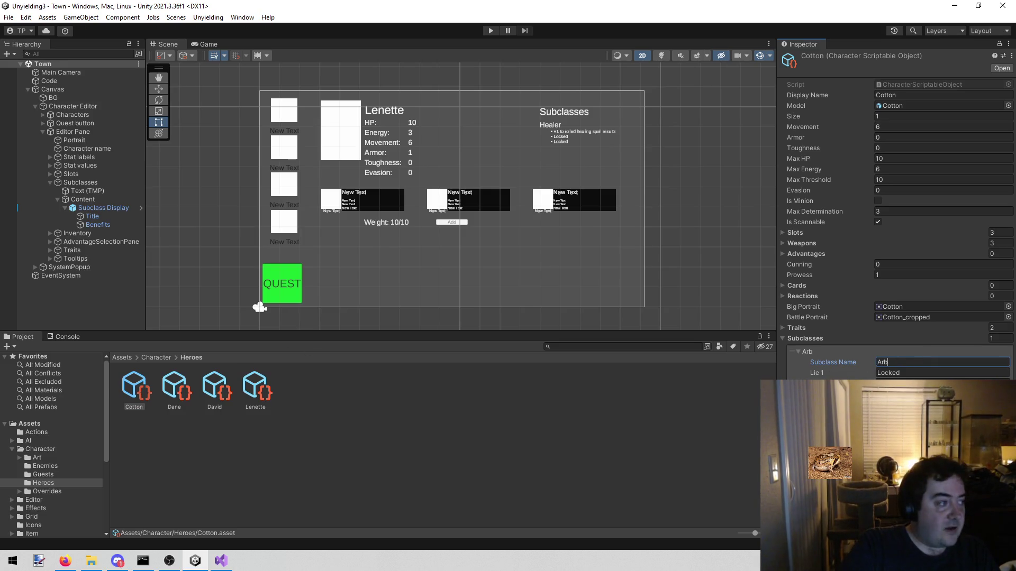
{"action": "key", "text": "alt+Tab"}
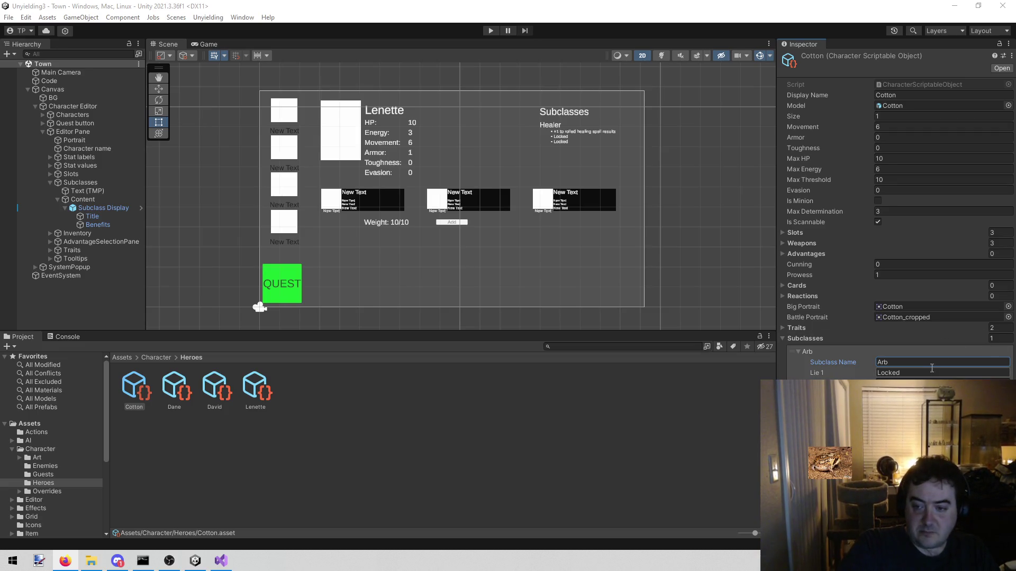
{"action": "key", "text": "alt+Tab"}
{"action": "type", "text": "arbalist"}
{"action": "key", "text": "Home"}
{"action": "key", "text": "Delete"}
{"action": "type", "text": "A"}
{"action": "key", "text": "Tab"}
Step: Extend Cotton's Lie 1 to read 'Locked/Kill 3 enemies with a crossbow'
{"action": "key", "text": "End"}
{"action": "type", "text": "/"}
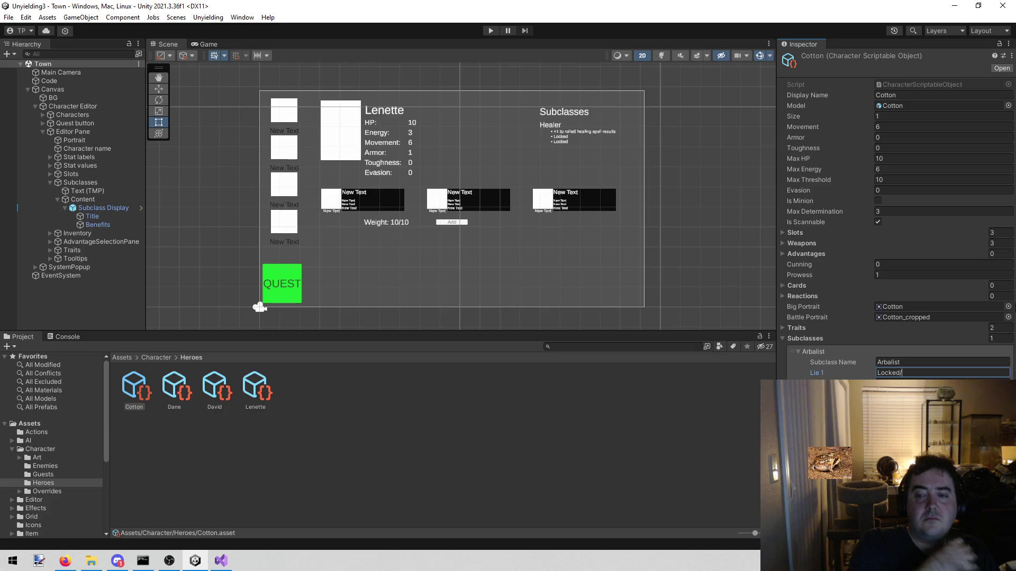
{"action": "type", "text": "Kill "}
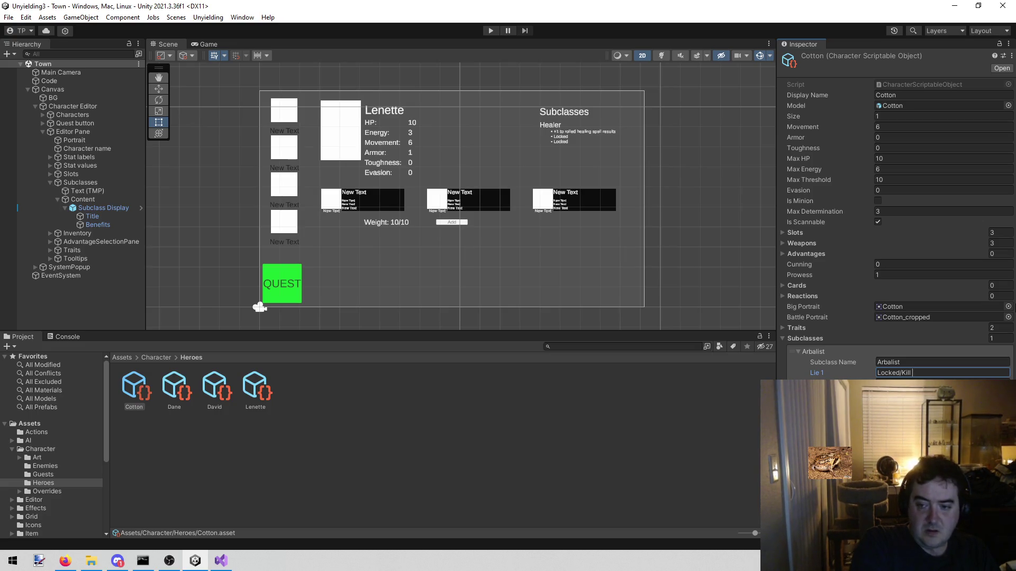
{"action": "type", "text": "3 enemies "}
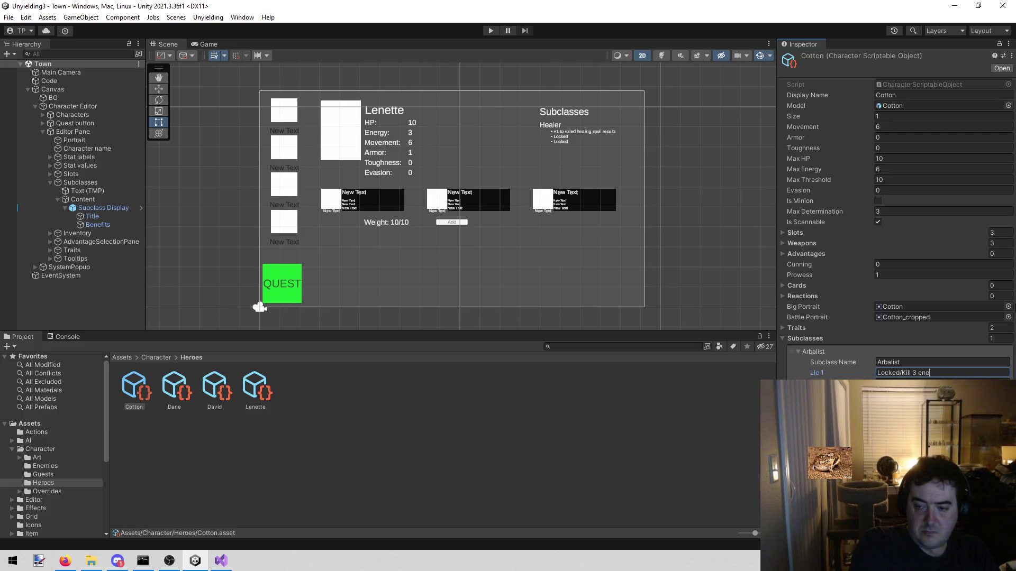
{"action": "type", "text": "with a crossbo"}
{"action": "type", "text": "w"}
{"action": "key", "text": "Return"}
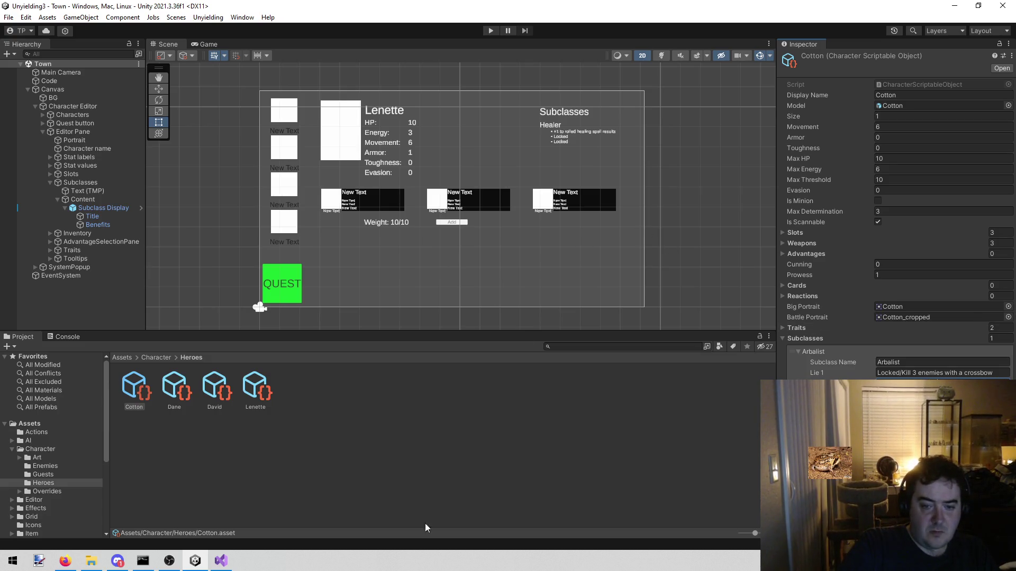
Step: Search the project for callout and flare, then inspect the Call Out item in ItemDefinitions
{"action": "key", "text": "ctrl+f"}
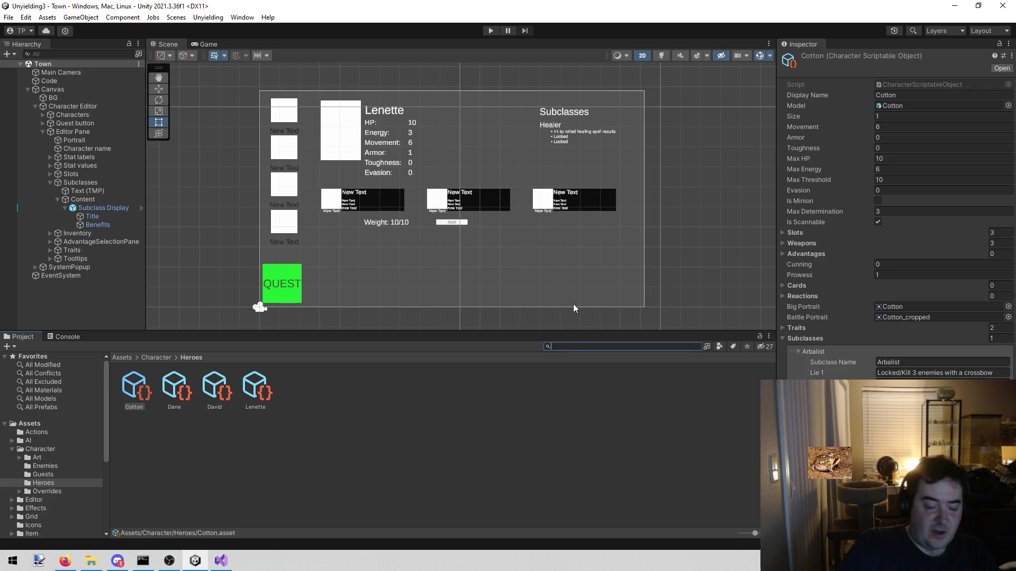
{"action": "type", "text": "callout"}
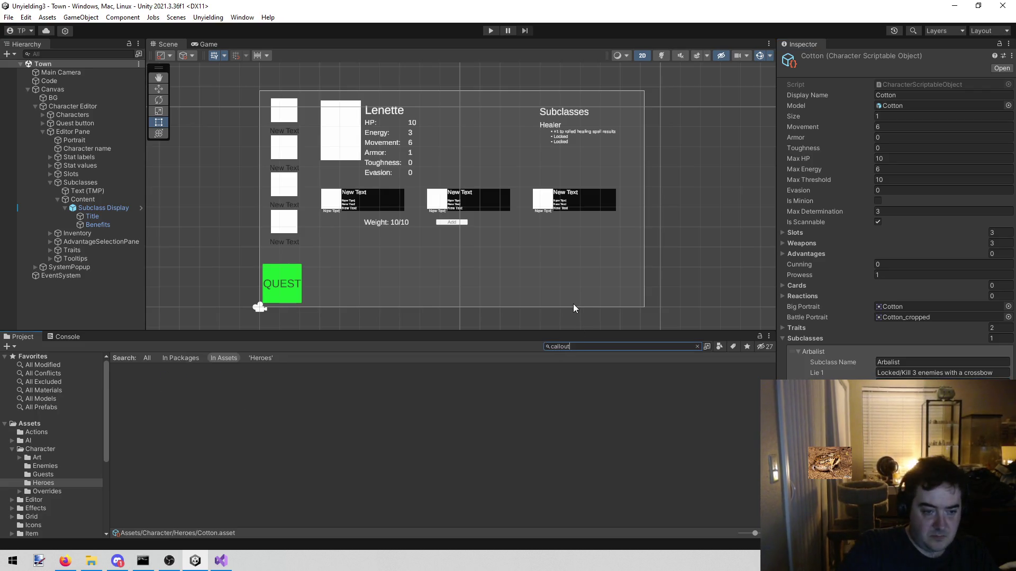
{"action": "key", "text": "BackSpace"}
{"action": "key", "text": "BackSpace"}
{"action": "key", "text": "BackSpace"}
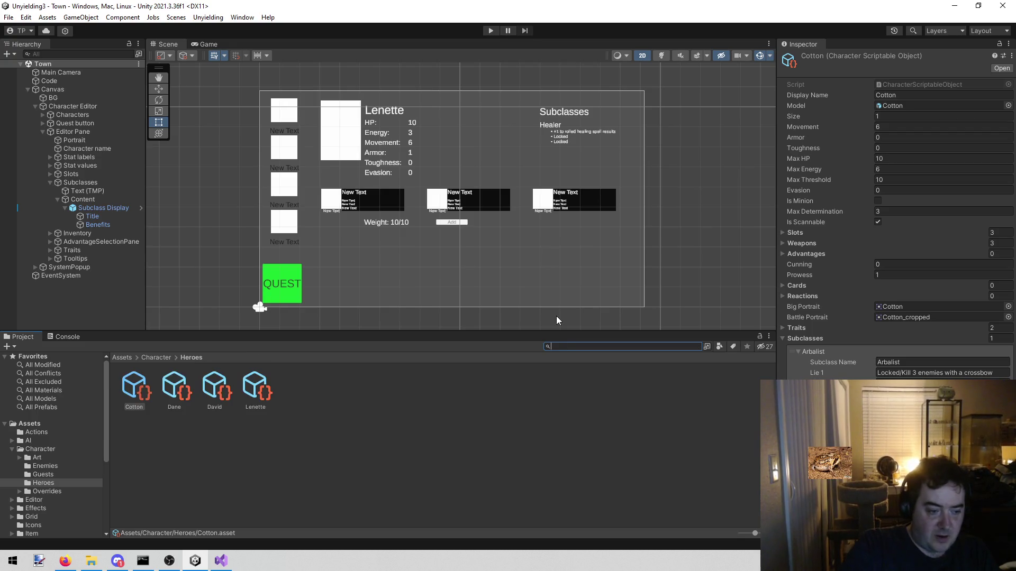
{"action": "type", "text": "tflare"}
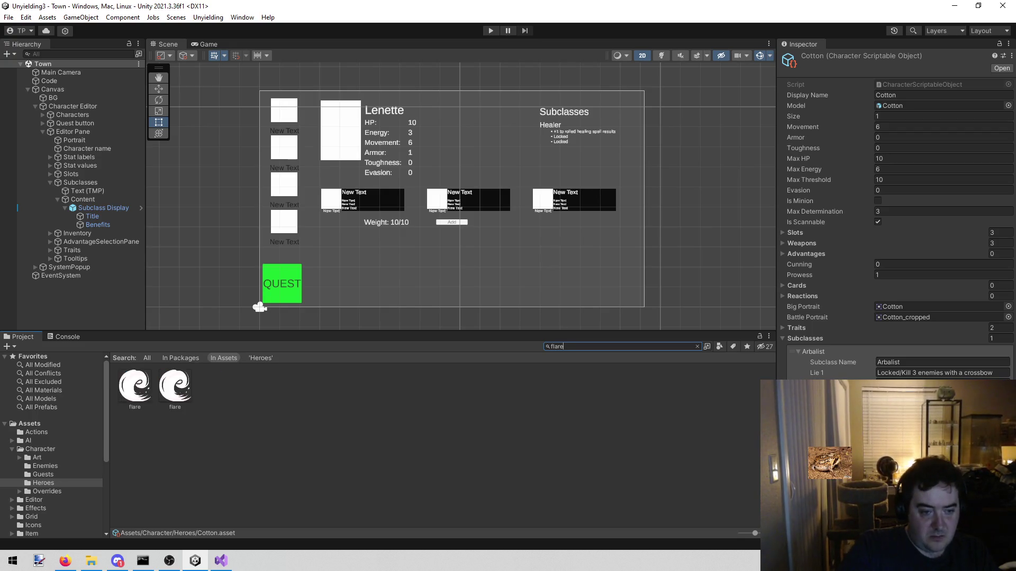
{"action": "key", "text": "BackSpace"}
{"action": "key", "text": "BackSpace"}
{"action": "key", "text": "BackSpace"}
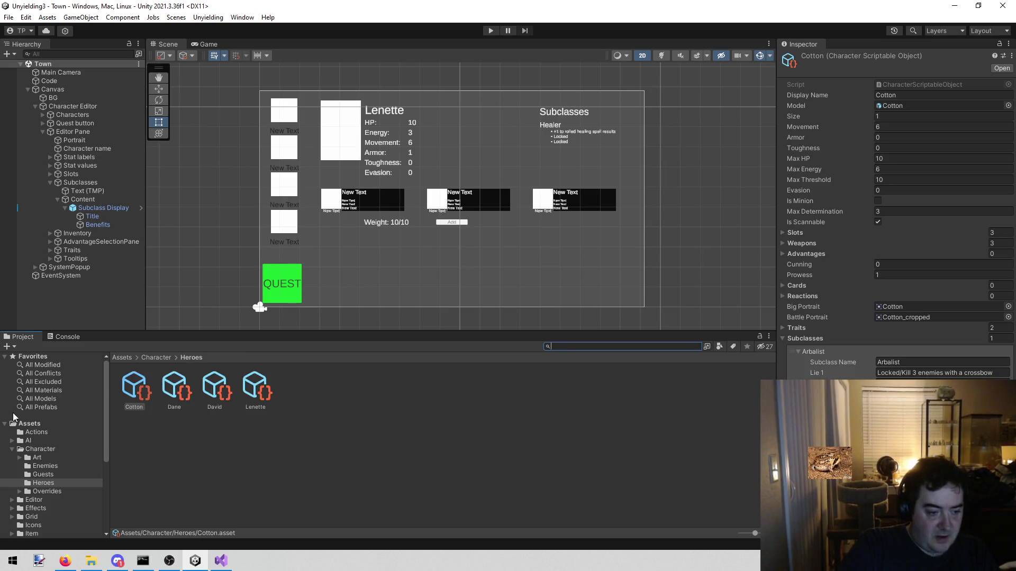
{"action": "scroll", "coordinate": [21, 424], "scroll_direction": "down", "scroll_amount": 3}
{"action": "left_click", "coordinate": [48, 471]}
{"action": "double_click", "coordinate": [131, 391]}
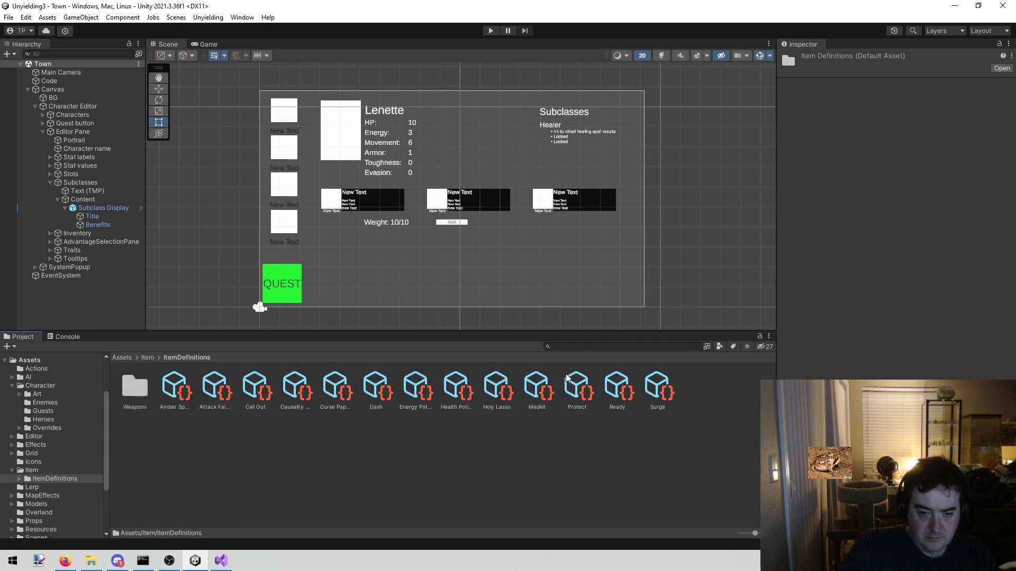
{"action": "left_click", "coordinate": [253, 380]}
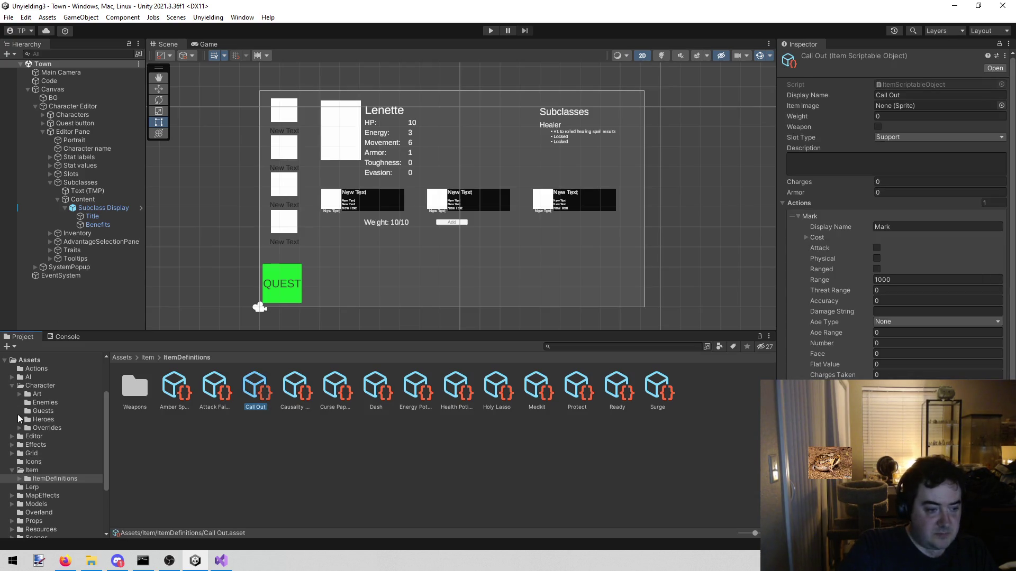
Step: Open the Heroes folder and show Cotton's character data in the Inspector
{"action": "left_click", "coordinate": [45, 403]}
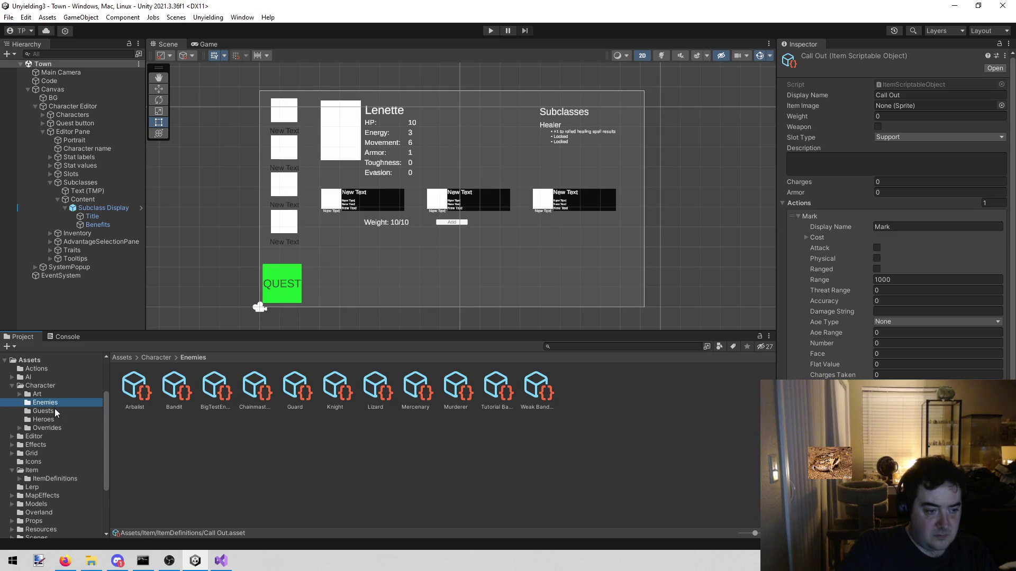
{"action": "left_click", "coordinate": [45, 419]}
{"action": "left_click", "coordinate": [129, 391]}
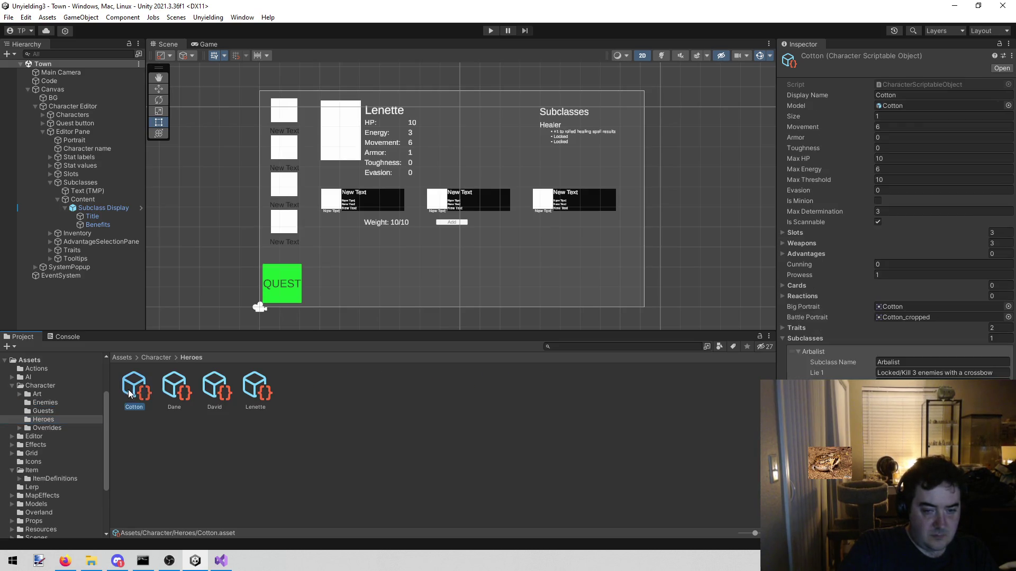
{"action": "left_click", "coordinate": [907, 383]}
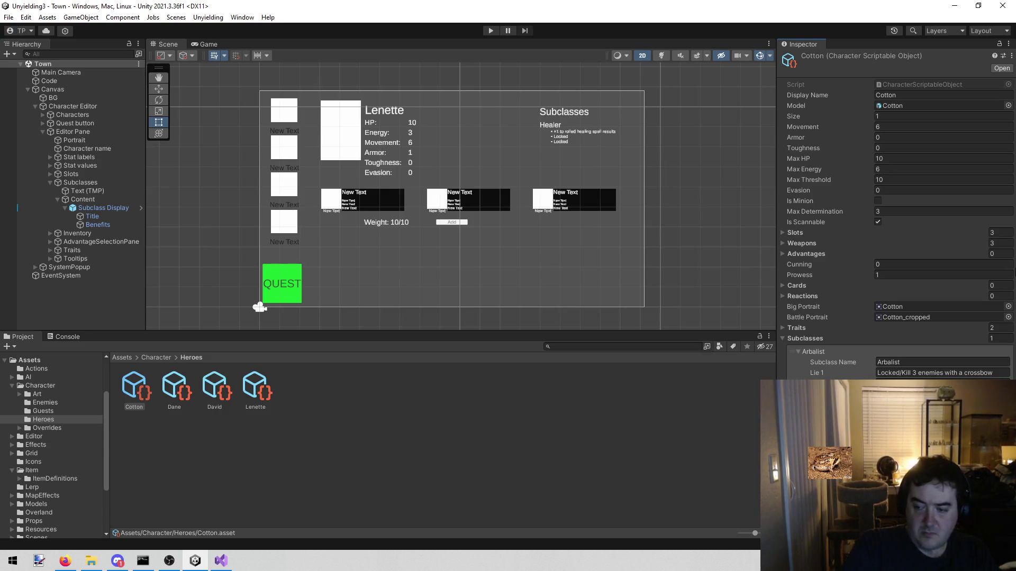
Step: Start play mode and cycle through David, Dane, Cotton and Lenette in the character editor
{"action": "left_click", "coordinate": [491, 30]}
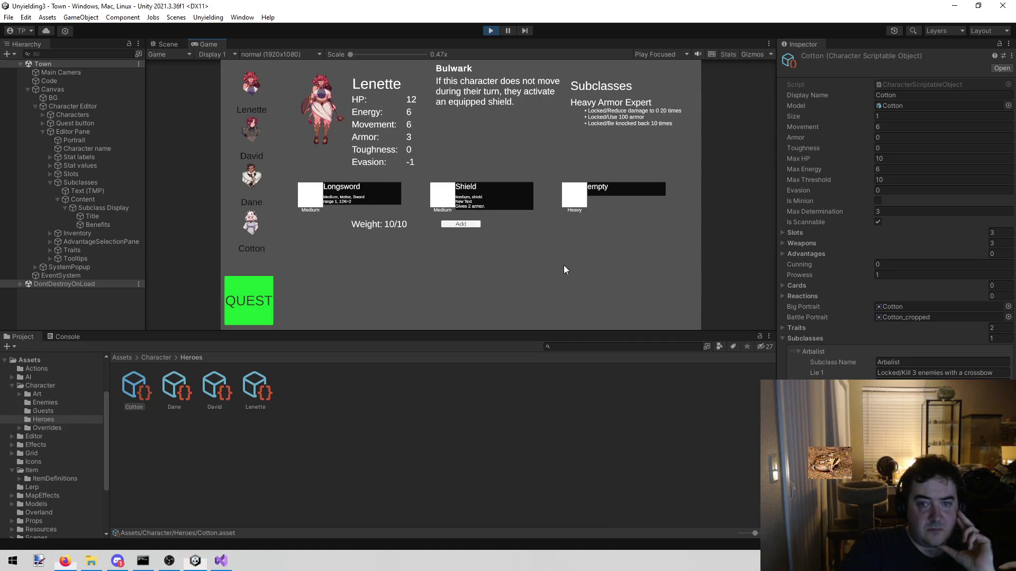
{"action": "left_click", "coordinate": [253, 128]}
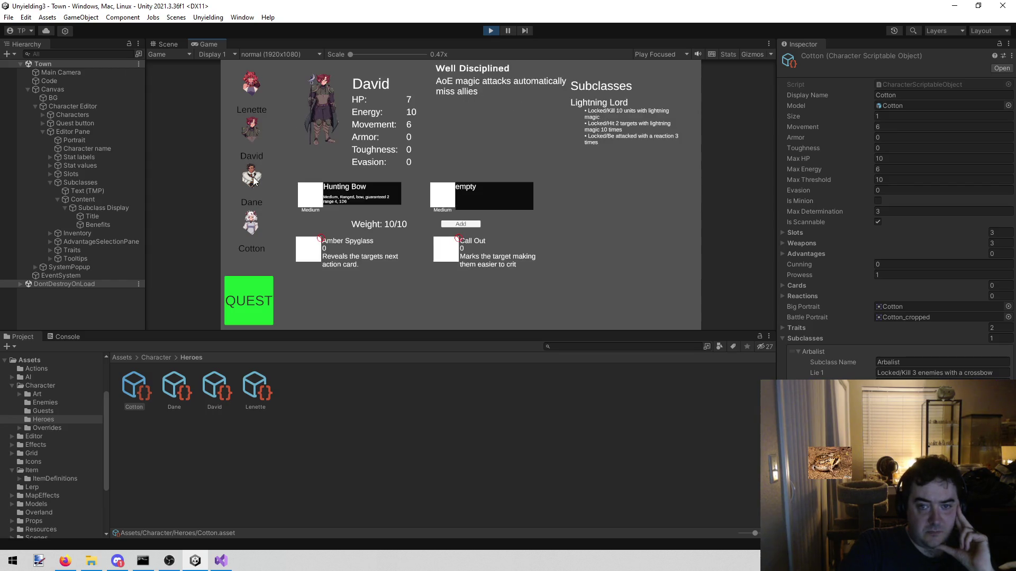
{"action": "left_click", "coordinate": [253, 177]}
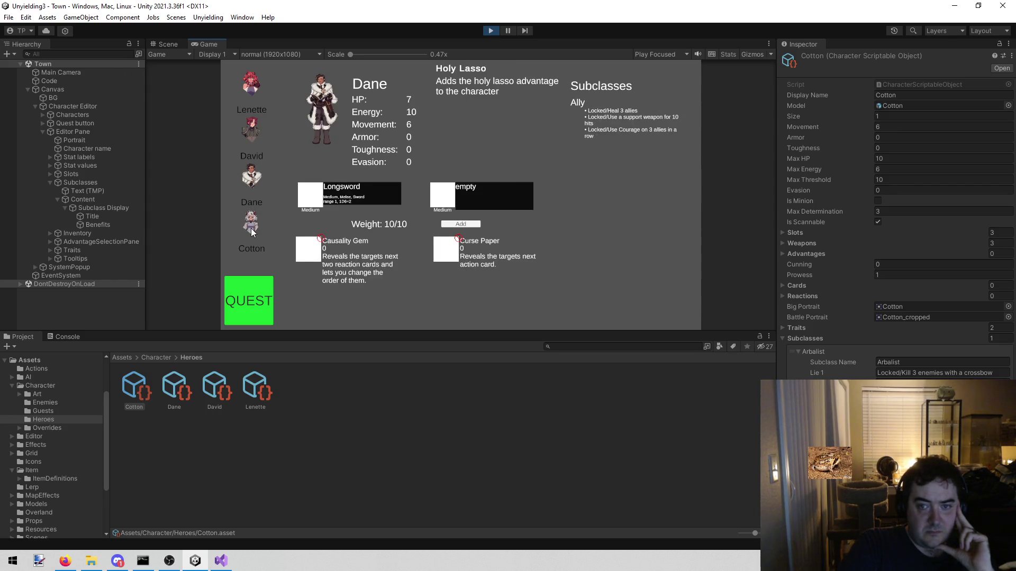
{"action": "left_click", "coordinate": [252, 223]}
{"action": "left_click", "coordinate": [252, 178]}
{"action": "left_click", "coordinate": [251, 132]}
{"action": "left_click", "coordinate": [254, 85]}
{"action": "left_click", "coordinate": [252, 134]}
{"action": "left_click", "coordinate": [252, 174]}
{"action": "left_click", "coordinate": [245, 212]}
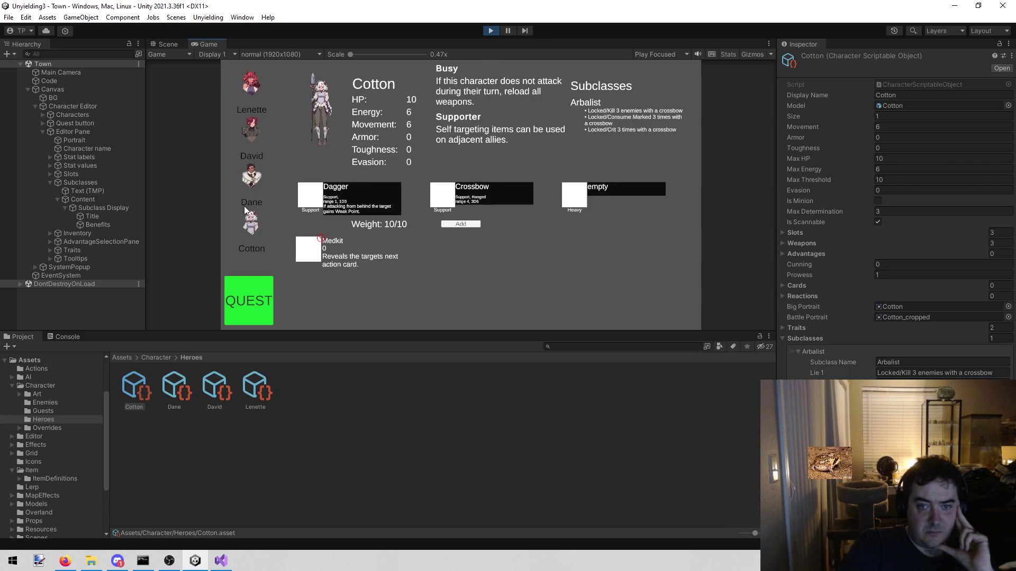
{"action": "left_click", "coordinate": [264, 178]}
{"action": "left_click", "coordinate": [255, 126]}
{"action": "left_click", "coordinate": [248, 83]}
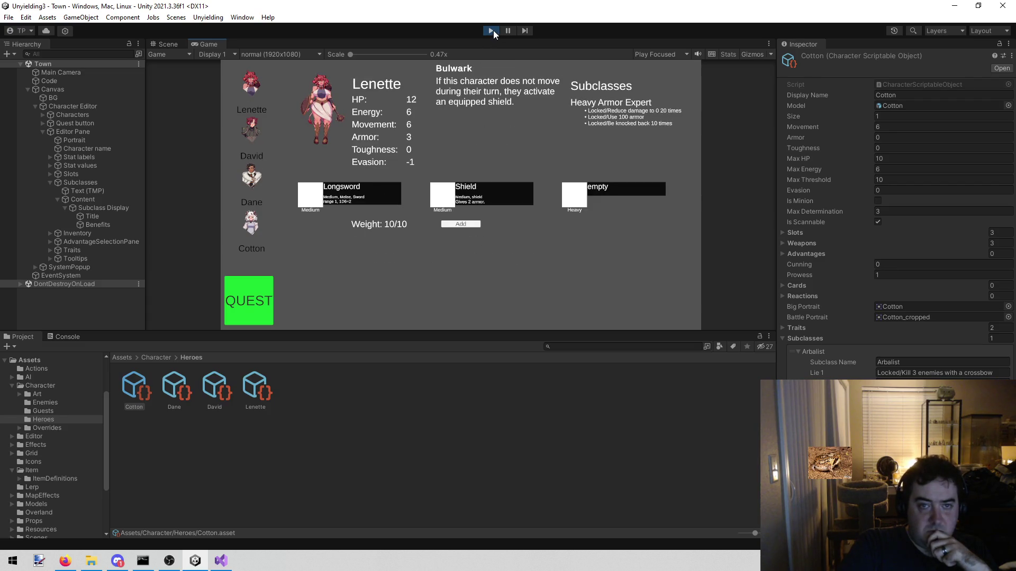
Step: Maximize the Game view, check David, Dane, Cotton and Lenette again, then stop the game
{"action": "right_click", "coordinate": [216, 47]}
{"action": "left_click", "coordinate": [246, 81]}
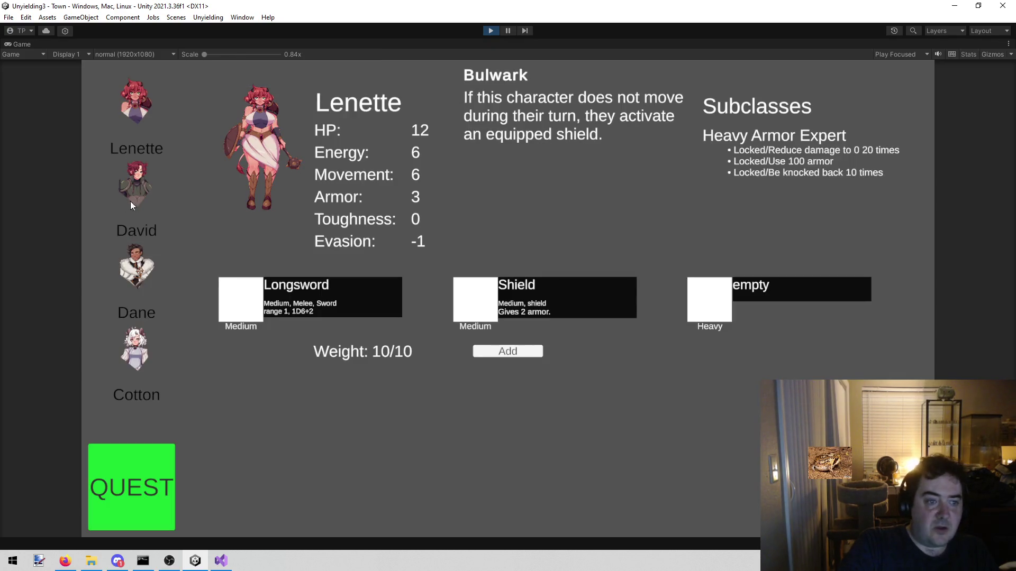
{"action": "left_click", "coordinate": [132, 199]}
{"action": "left_click", "coordinate": [126, 266]}
{"action": "left_click", "coordinate": [128, 314]}
{"action": "left_click", "coordinate": [127, 260]}
{"action": "left_click", "coordinate": [116, 173]}
{"action": "left_click", "coordinate": [120, 119]}
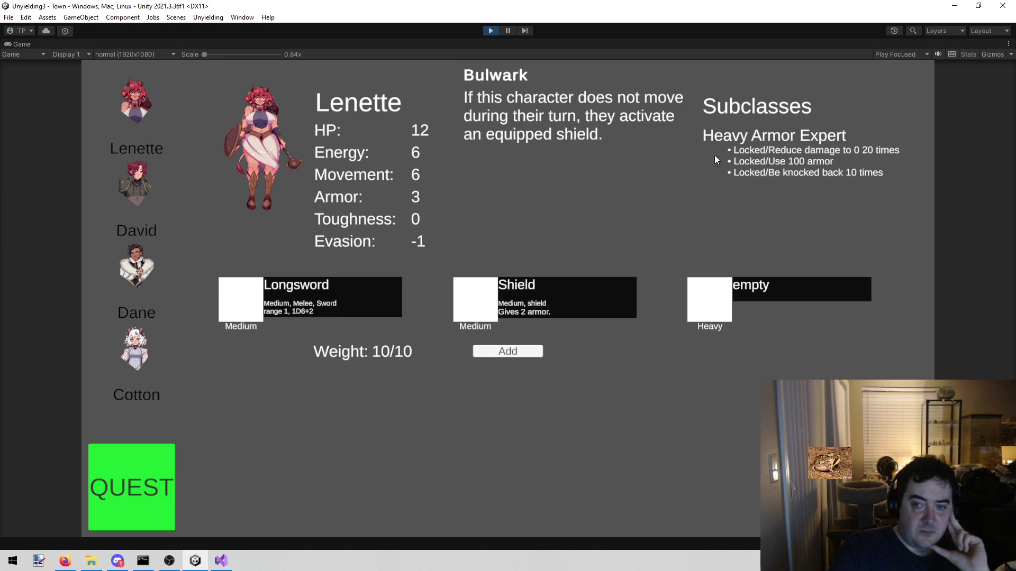
{"action": "left_click", "coordinate": [493, 30]}
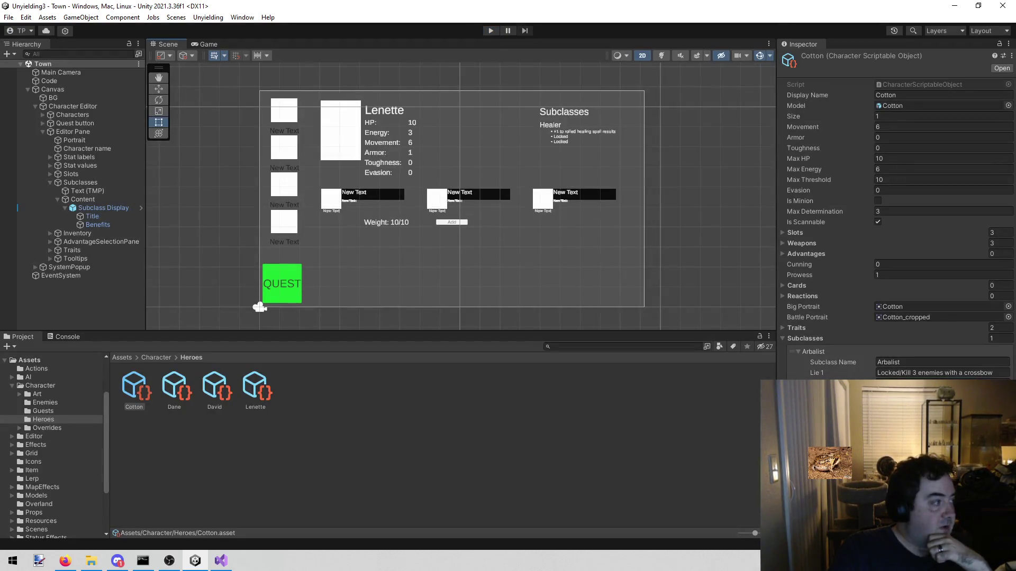
Step: Switch from Unity to the todo list in Visual Studio
{"action": "key", "text": "alt+Tab"}
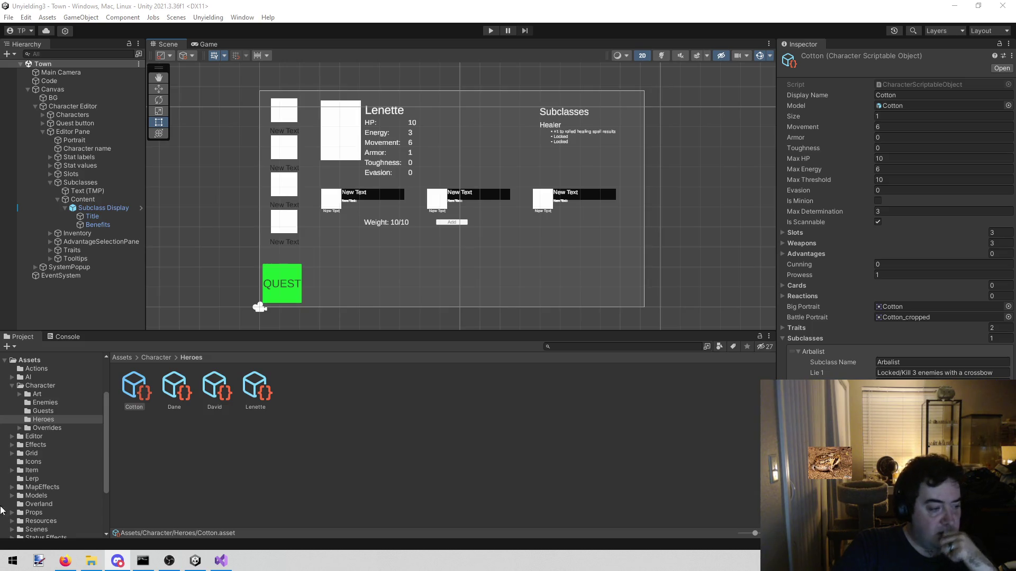
{"action": "left_click", "coordinate": [221, 563]}
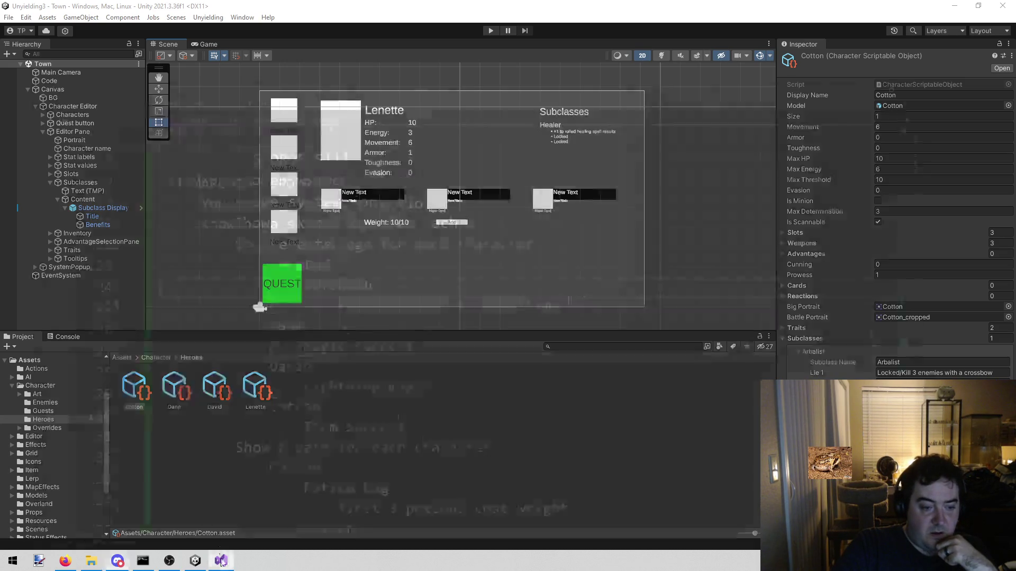
Step: Delete the Lenette-through-Item Support knowledge notes from todo.txt, save, and return to Unity
{"action": "mouse_move", "coordinate": [458, 379]}
{"action": "left_mouse_down"}
{"action": "mouse_move", "coordinate": [182, 211]}
{"action": "mouse_move", "coordinate": [188, 183]}
{"action": "mouse_move", "coordinate": [231, 156]}
{"action": "mouse_move", "coordinate": [199, 153]}
{"action": "mouse_move", "coordinate": [230, 156]}
{"action": "mouse_move", "coordinate": [269, 187]}
{"action": "left_mouse_up"}
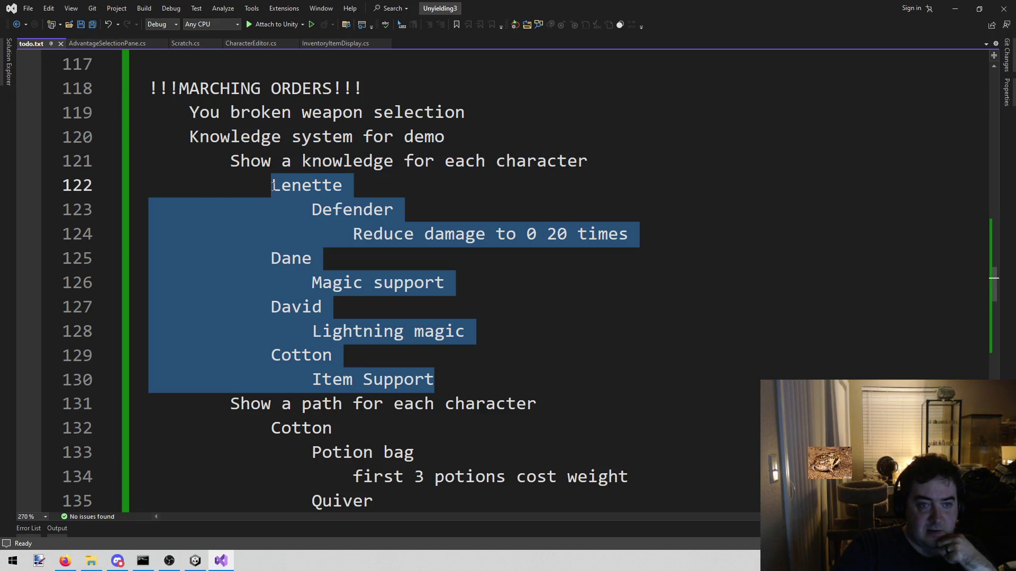
{"action": "key", "text": "Delete"}
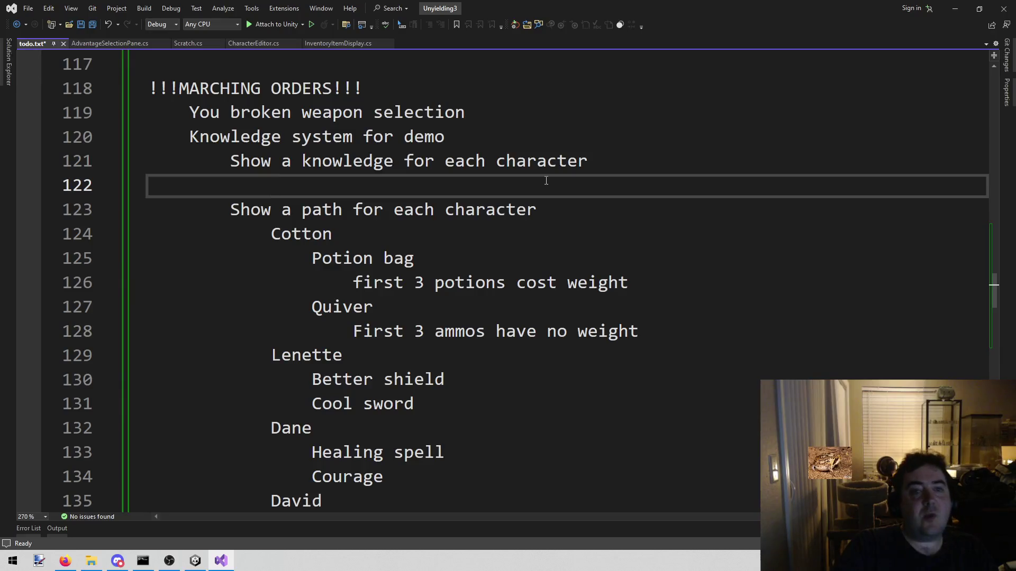
{"action": "key", "text": "ctrl+s"}
{"action": "left_click", "coordinate": [195, 561]}
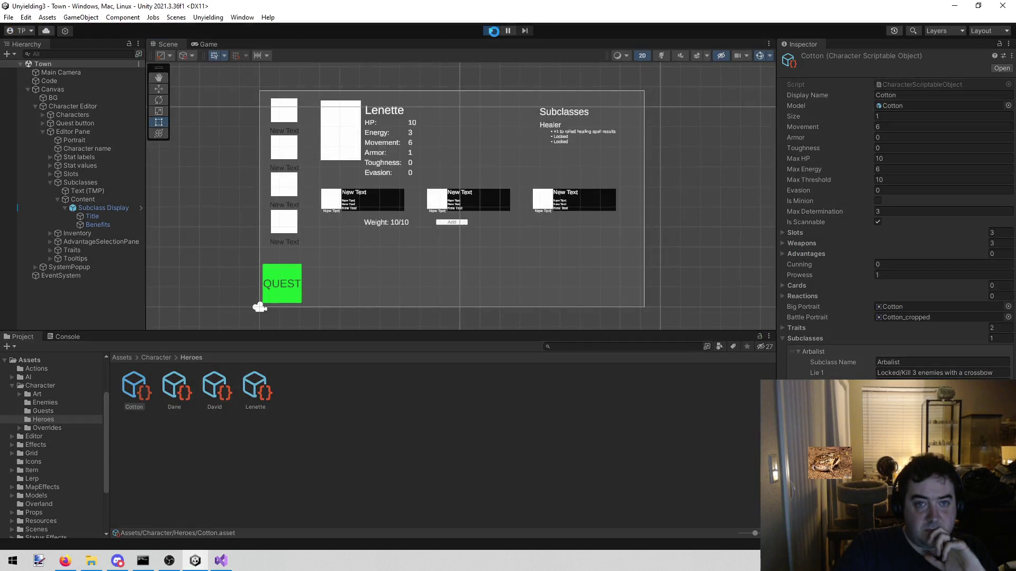
Step: Run a quick play-test, stop it, and select the first weapon slot's hitbox
{"action": "left_click", "coordinate": [490, 30]}
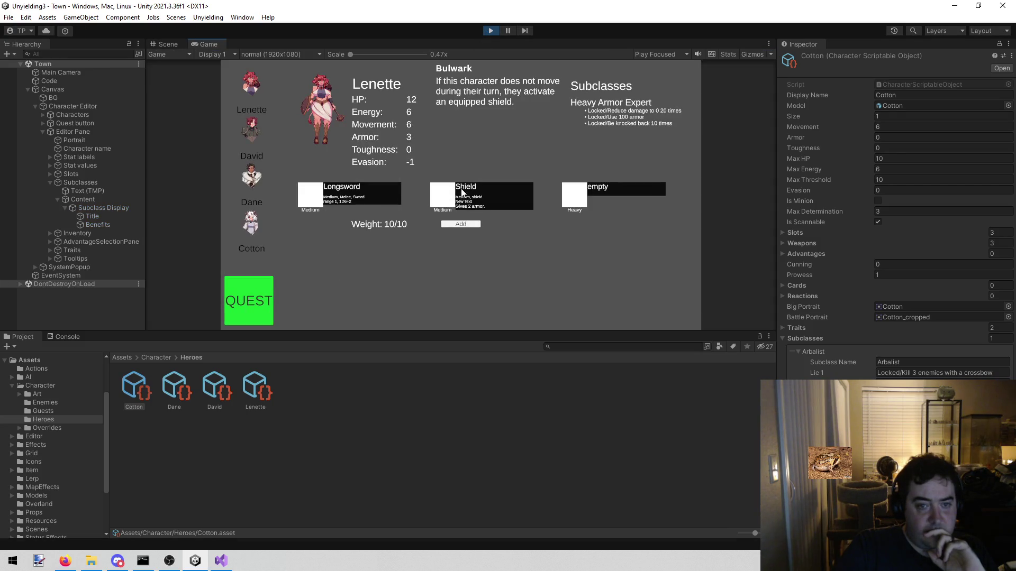
{"action": "left_click", "coordinate": [496, 31]}
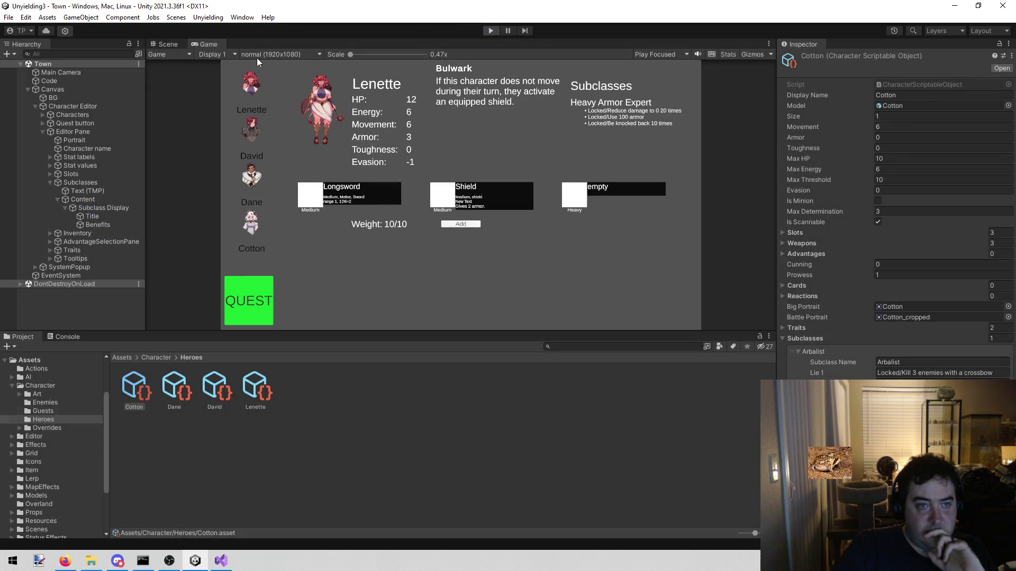
{"action": "left_click", "coordinate": [339, 199]}
{"action": "scroll", "coordinate": [336, 199], "scroll_direction": "up", "scroll_amount": 5}
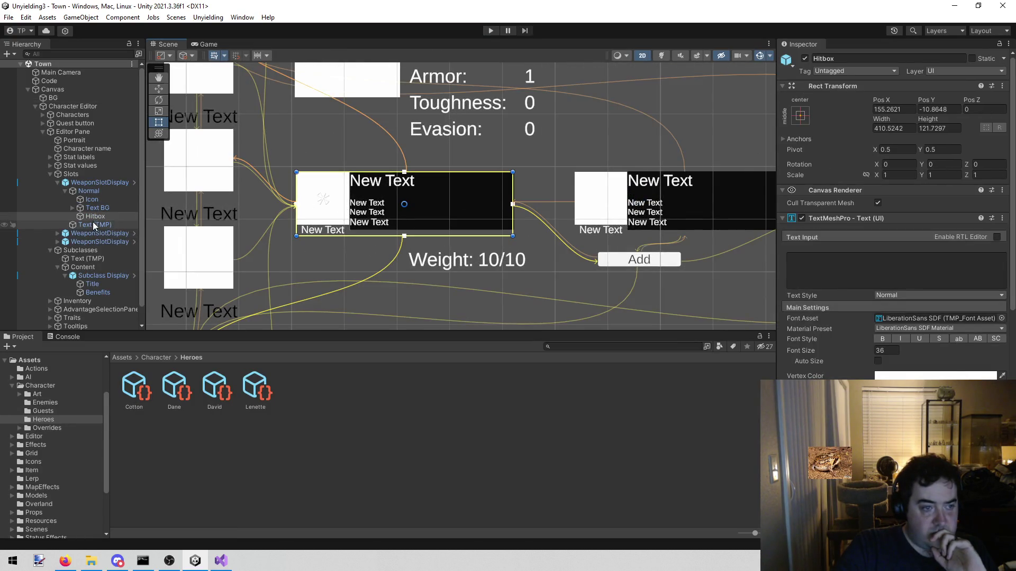
Step: Open the WeaponSlotDisplay prefab asset and select its Hitbox object
{"action": "scroll", "coordinate": [894, 212], "scroll_direction": "down", "scroll_amount": 10}
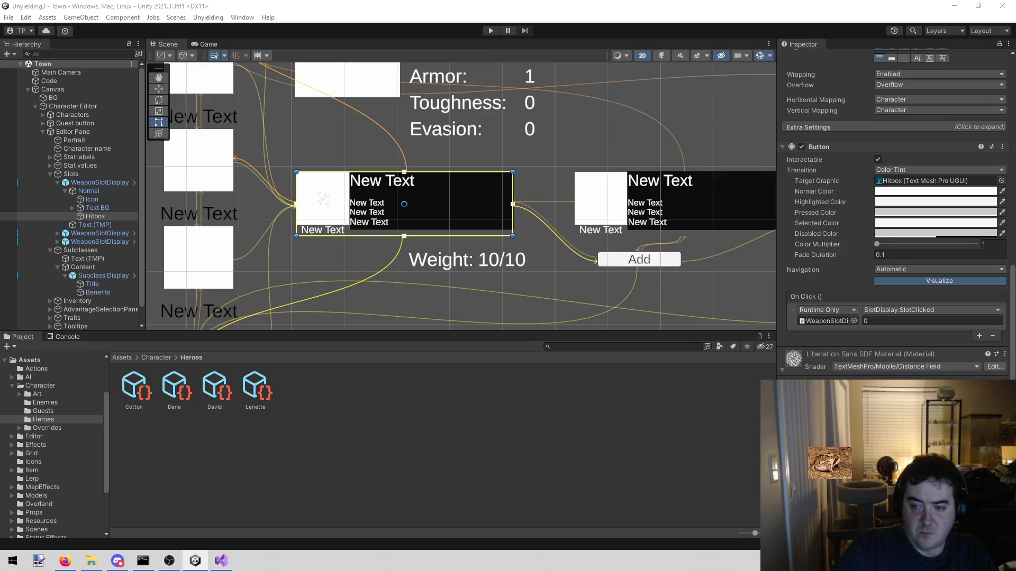
{"action": "left_click", "coordinate": [106, 182]}
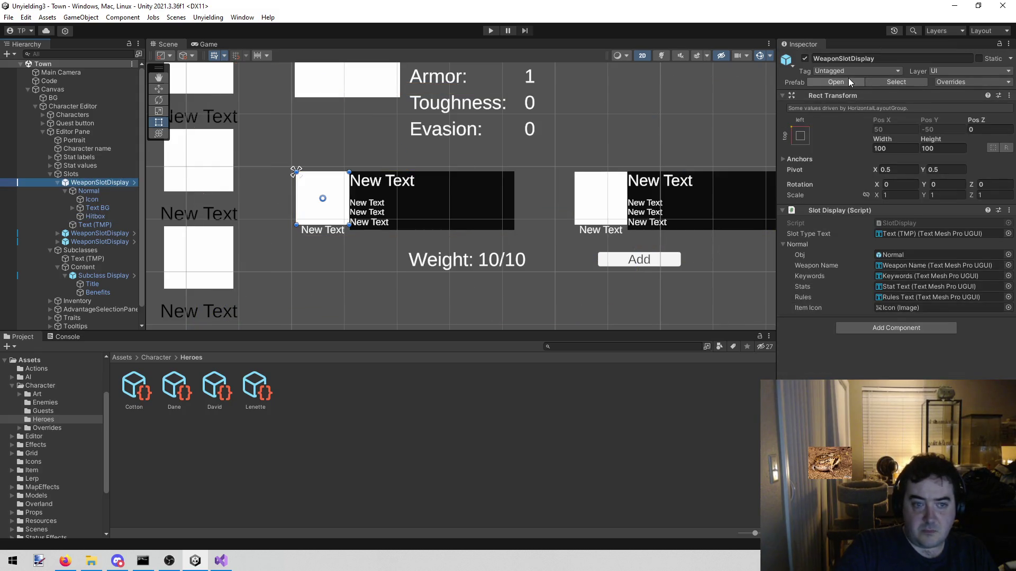
{"action": "left_click", "coordinate": [848, 79]}
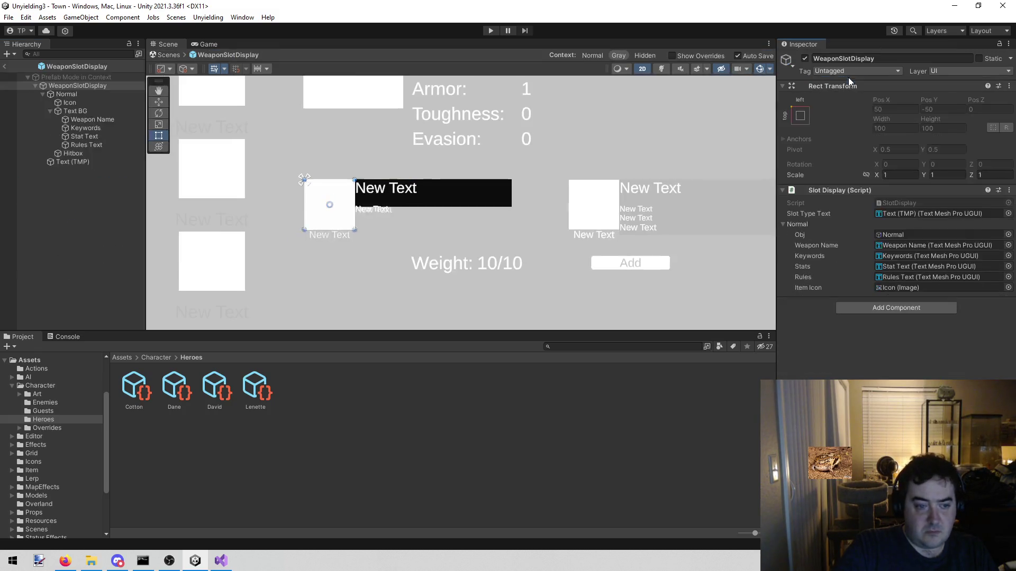
{"action": "left_click", "coordinate": [5, 67]}
{"action": "left_click", "coordinate": [884, 81]}
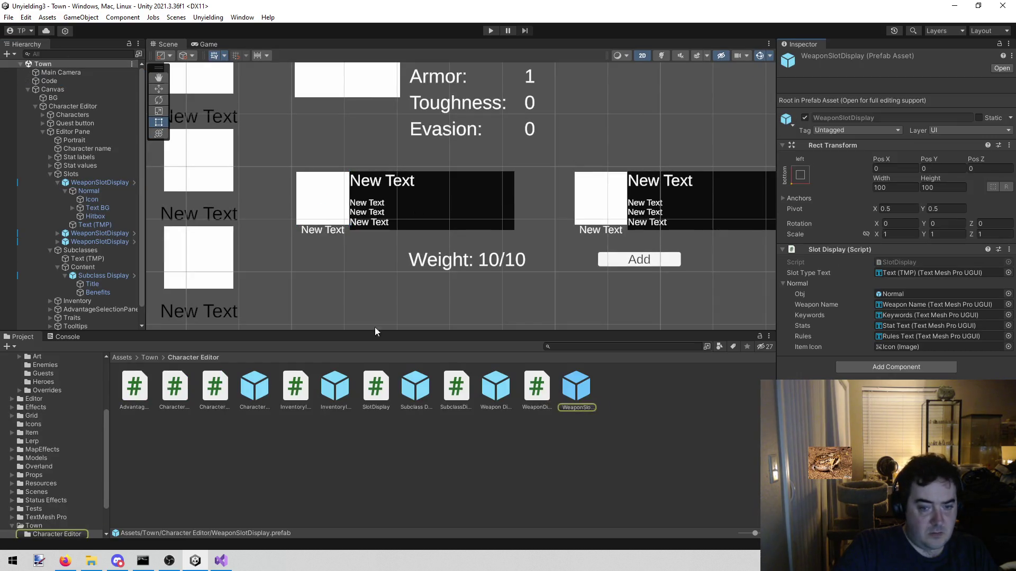
{"action": "double_click", "coordinate": [576, 389]}
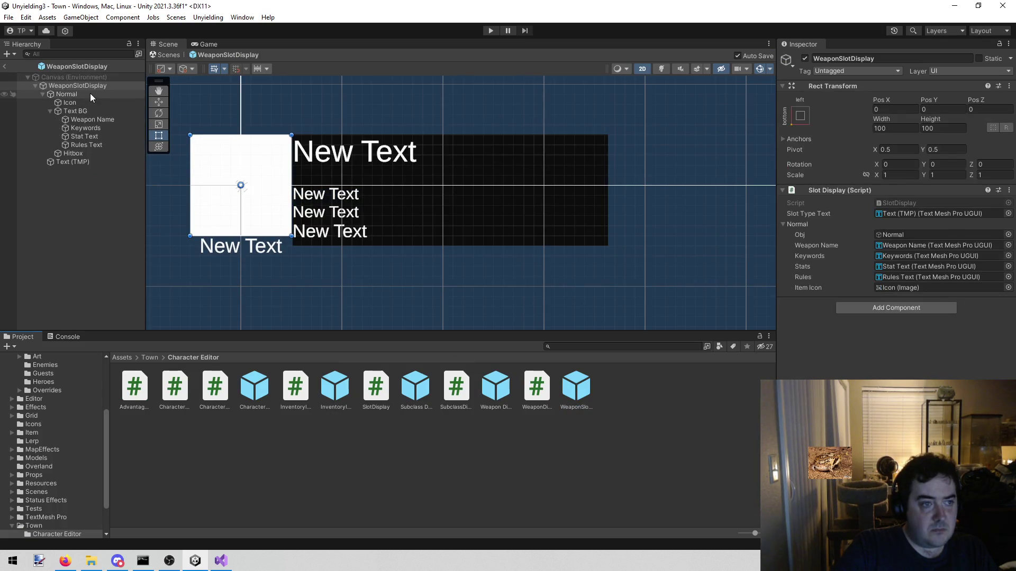
{"action": "left_click", "coordinate": [50, 111]}
{"action": "left_click", "coordinate": [69, 119]}
{"action": "scroll", "coordinate": [894, 212], "scroll_direction": "down", "scroll_amount": 10}
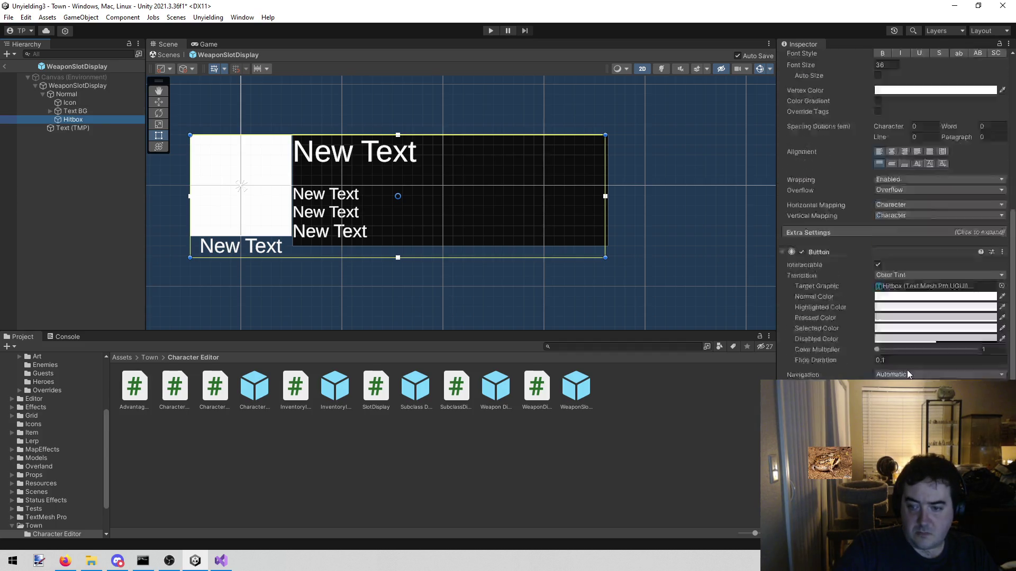
Step: Add a tag entry on the Hitbox and paste KeepScreenOpen copied from CharacterEditor.cs
{"action": "key", "text": "alt+Tab"}
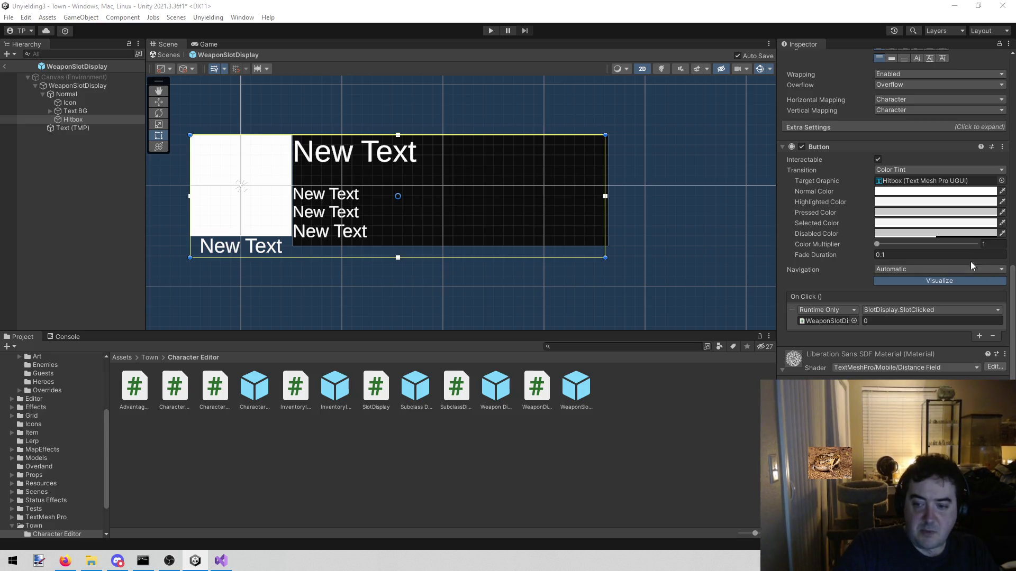
{"action": "scroll", "coordinate": [894, 212], "scroll_direction": "down", "scroll_amount": 3}
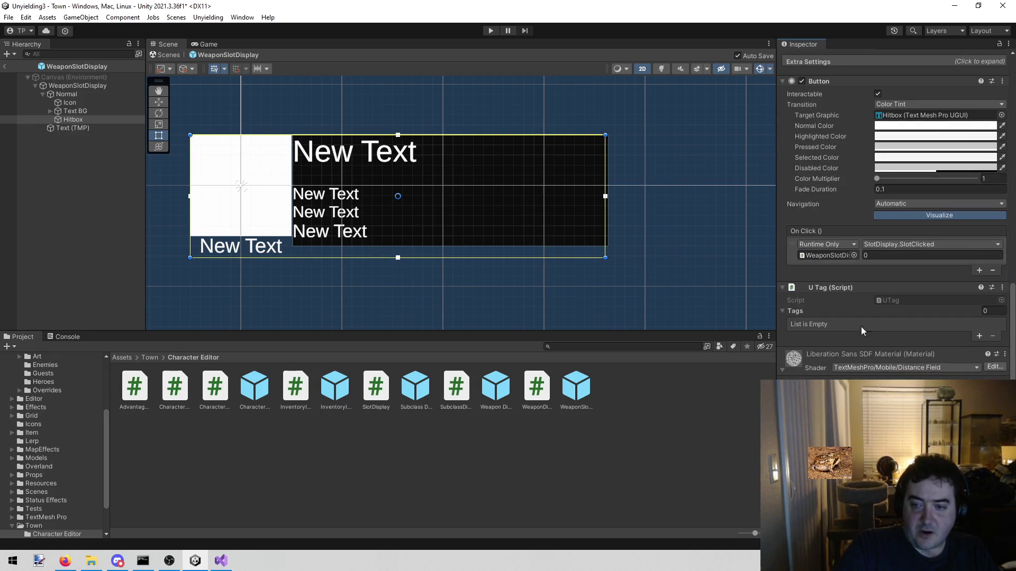
{"action": "left_click", "coordinate": [979, 336]}
{"action": "left_click", "coordinate": [225, 560]}
{"action": "left_click", "coordinate": [569, 210]}
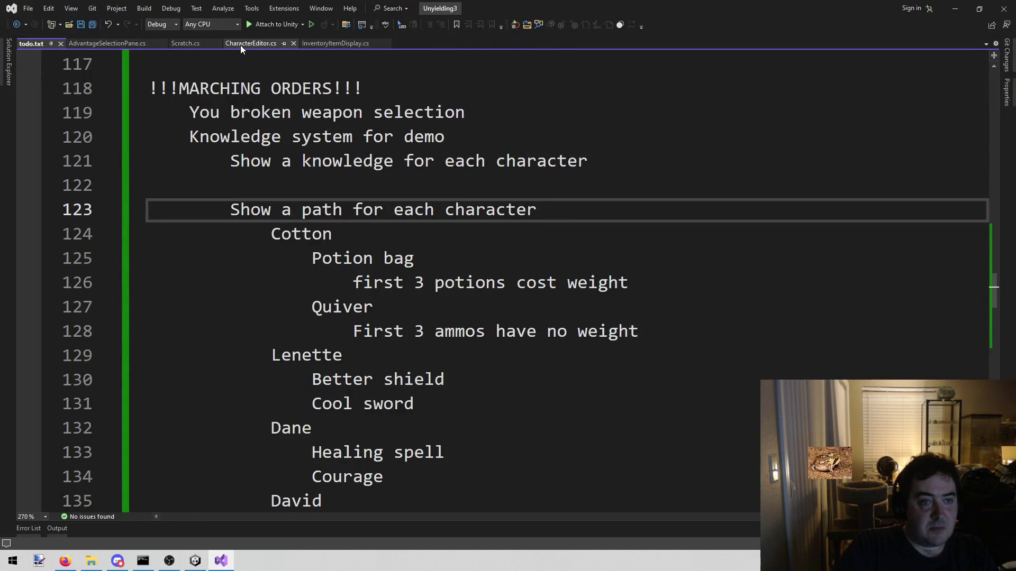
{"action": "left_click", "coordinate": [241, 46]}
{"action": "left_click", "coordinate": [767, 305]}
{"action": "double_click", "coordinate": [767, 305]}
{"action": "key", "text": "ctrl+c"}
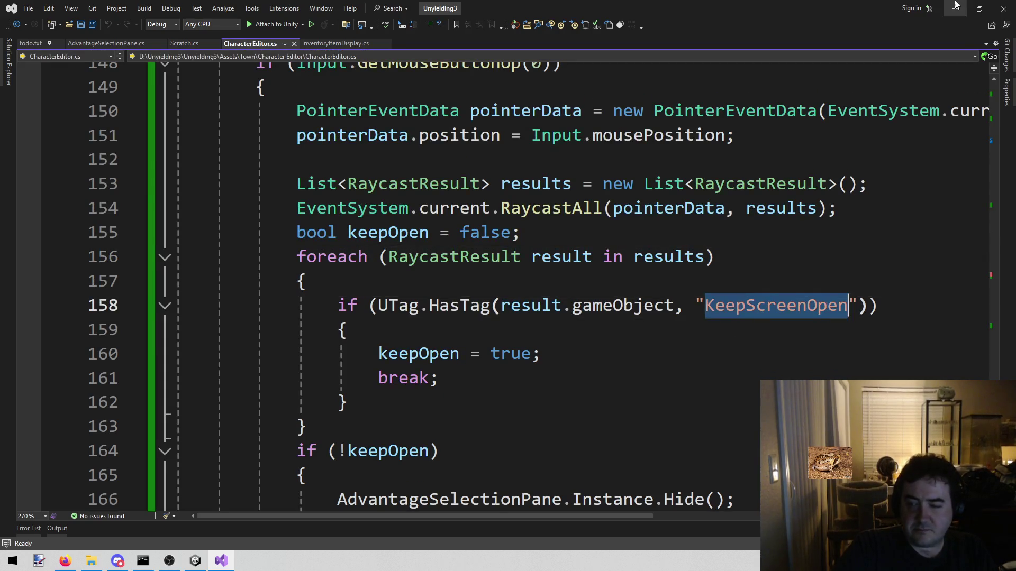
{"action": "left_click", "coordinate": [954, 13]}
{"action": "left_click", "coordinate": [910, 324]}
{"action": "key", "text": "ctrl+v"}
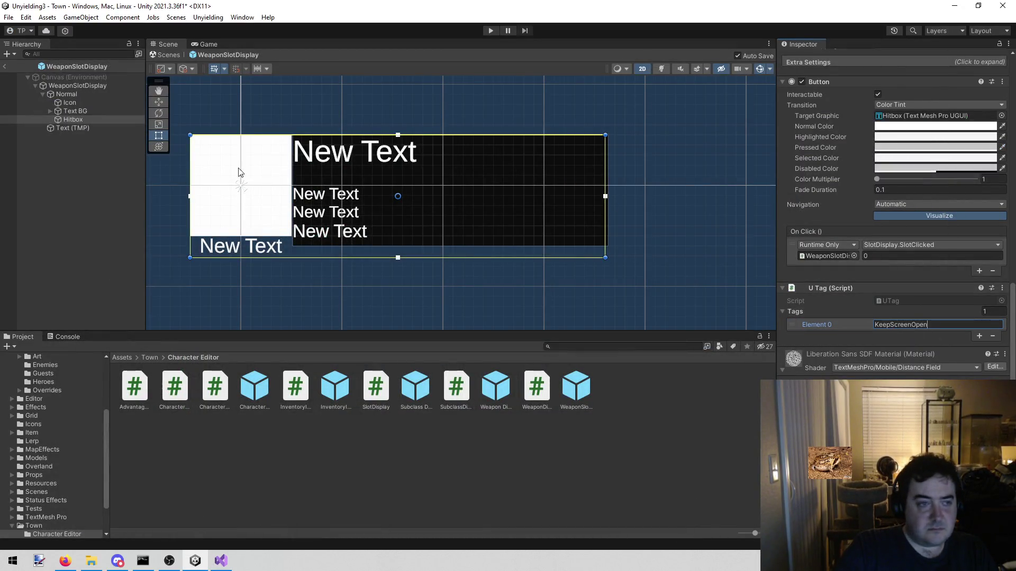
Step: Save the slot prefab, return to the Town scene, and start play mode
{"action": "left_click", "coordinate": [9, 69]}
{"action": "left_click", "coordinate": [6, 67]}
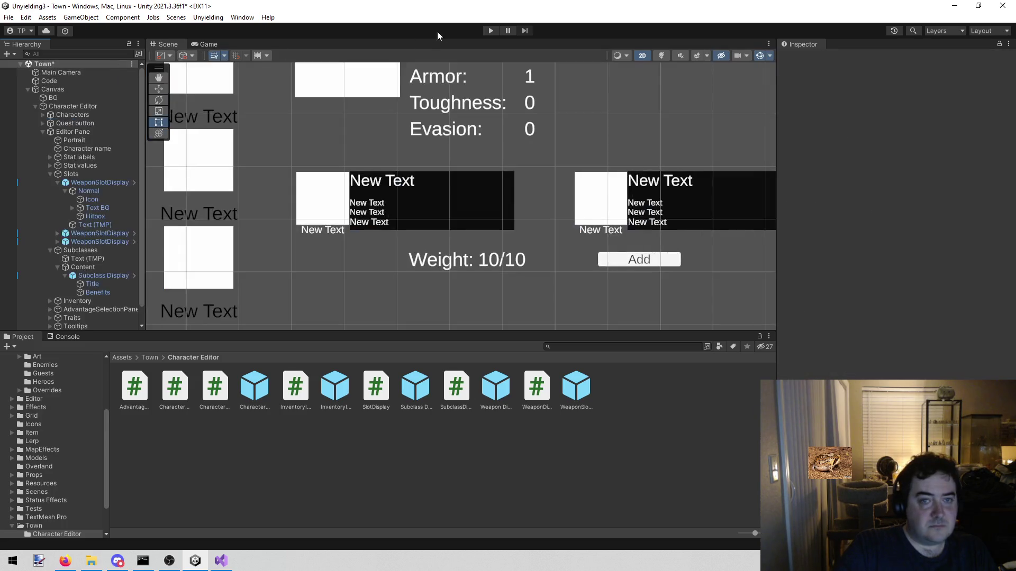
{"action": "left_click", "coordinate": [491, 31]}
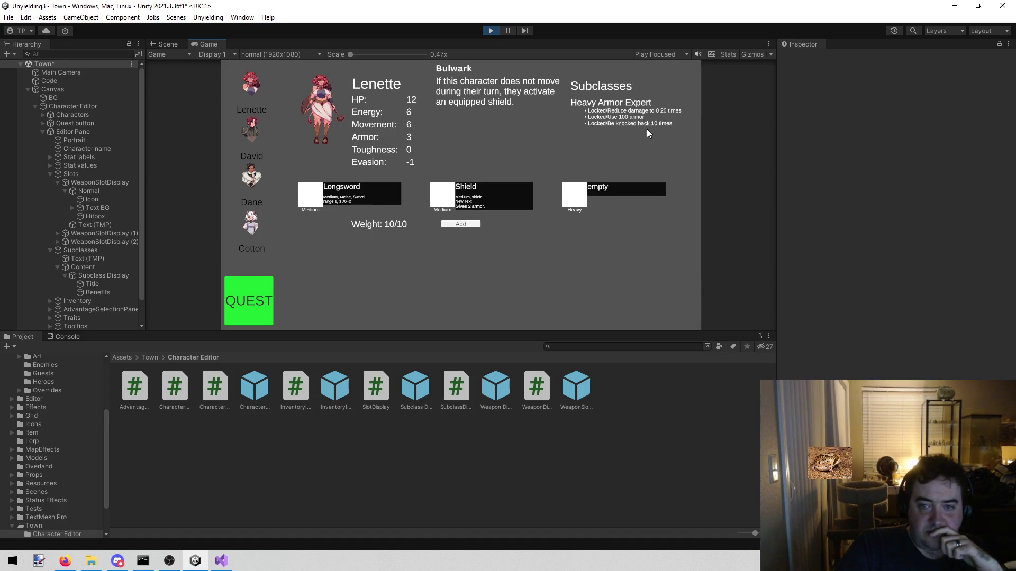
Step: In play mode, swap the middle weapon slot back and forth between Longsword and Shield several times
{"action": "left_click", "coordinate": [574, 196]}
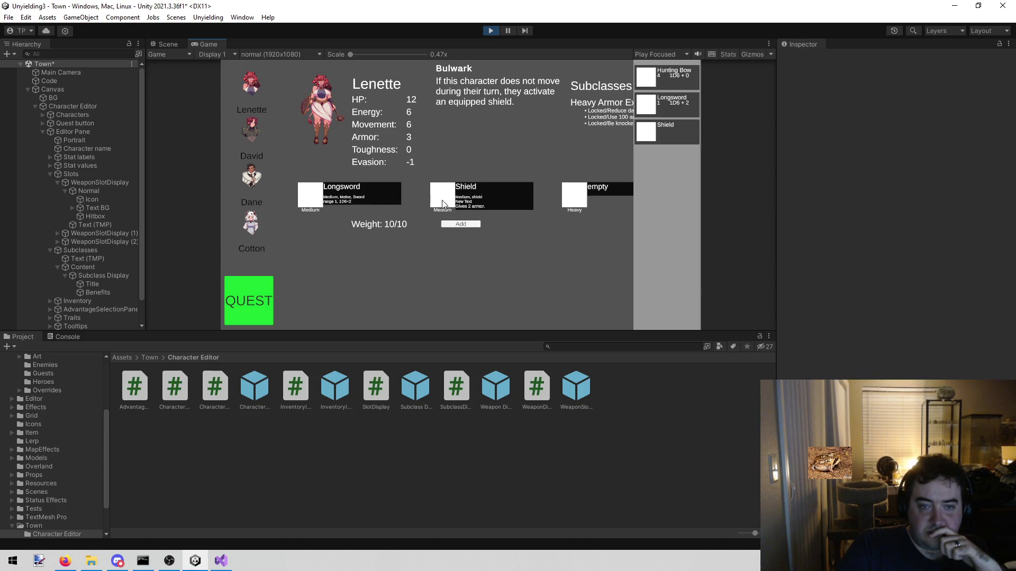
{"action": "left_click", "coordinate": [645, 112]}
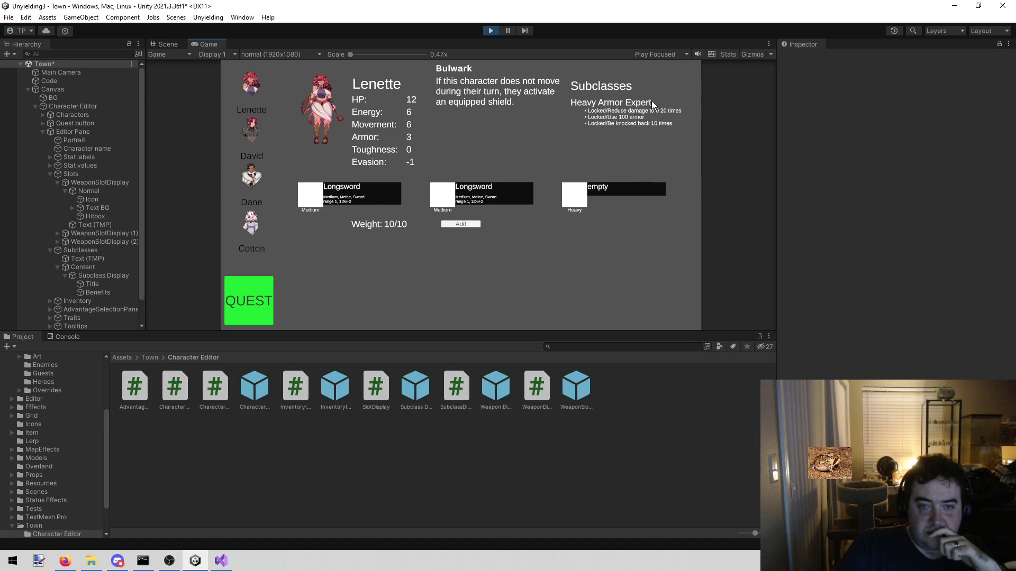
{"action": "left_click", "coordinate": [443, 196]}
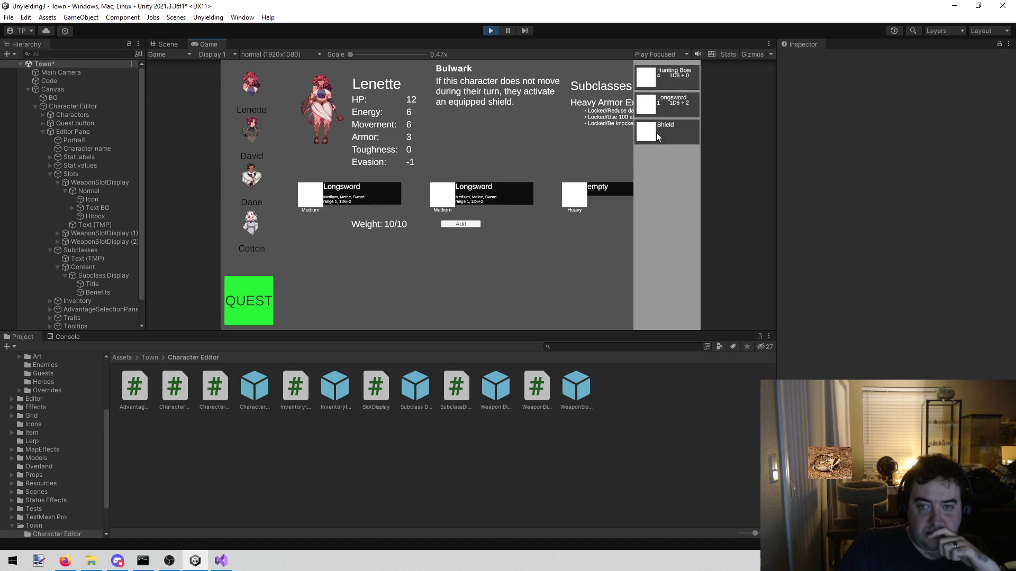
{"action": "left_click", "coordinate": [656, 137]}
{"action": "left_click", "coordinate": [444, 197]}
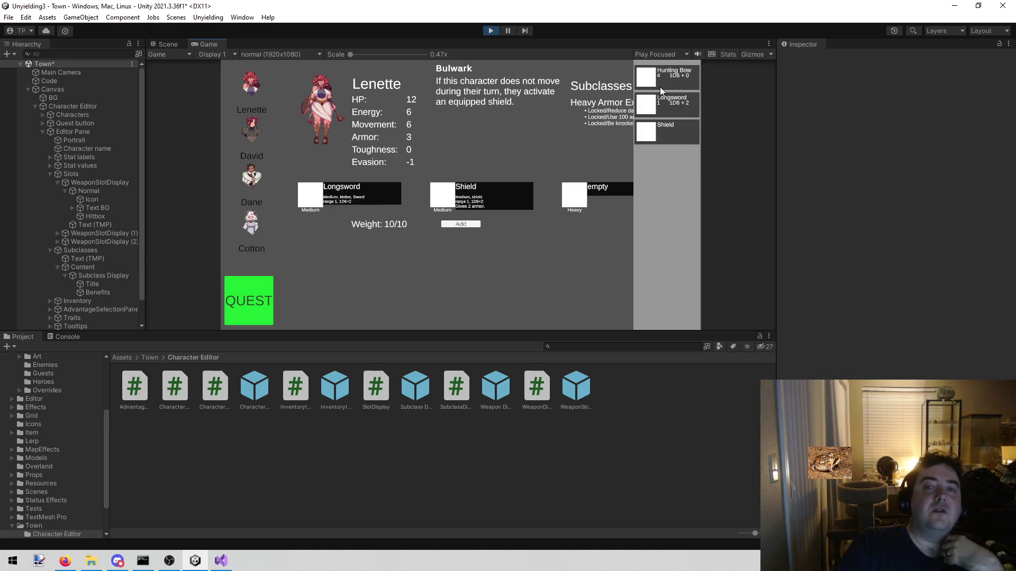
{"action": "left_click", "coordinate": [651, 100]}
{"action": "left_click", "coordinate": [448, 192]}
{"action": "left_click", "coordinate": [646, 136]}
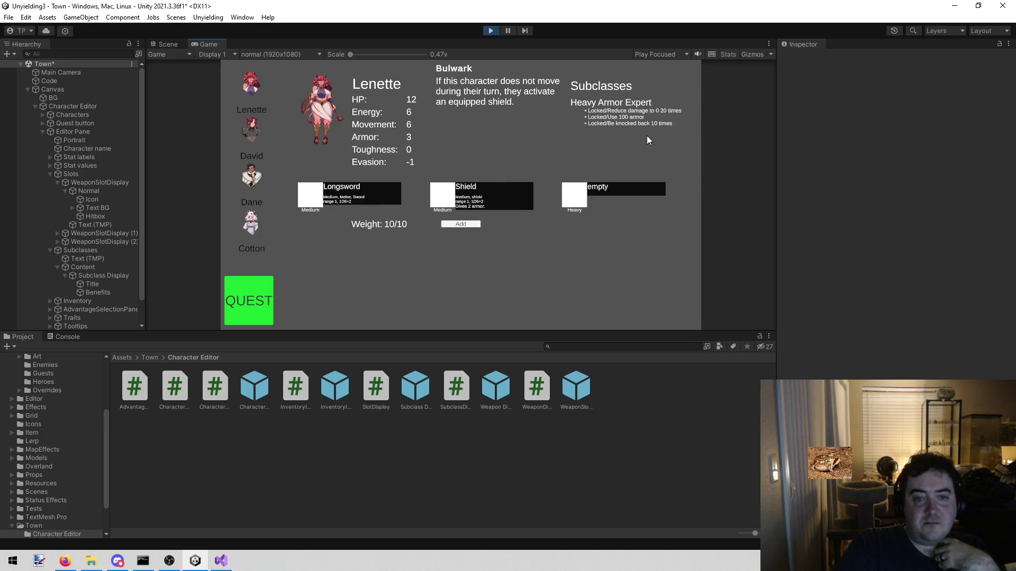
{"action": "left_click", "coordinate": [532, 191]}
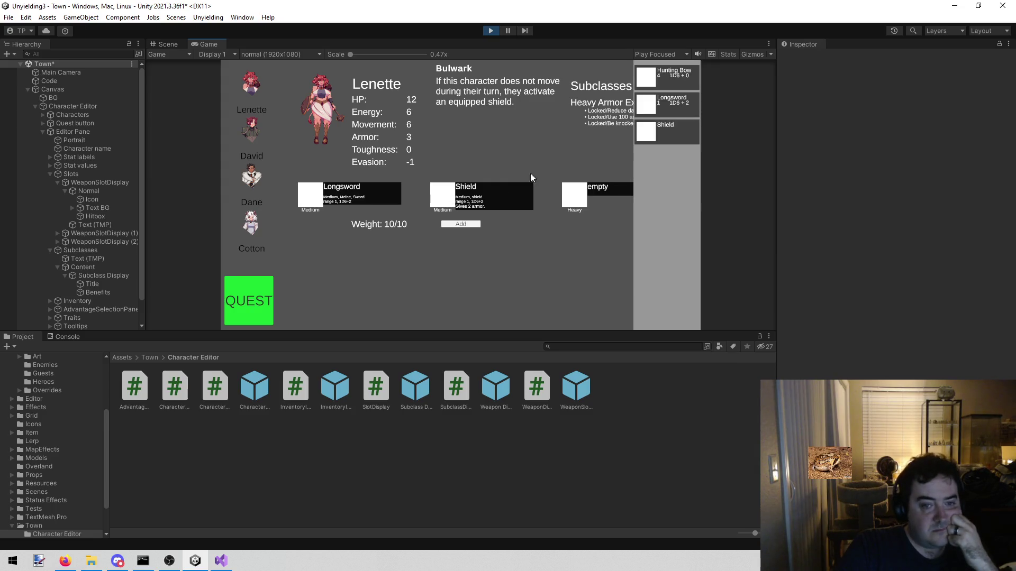
{"action": "left_click", "coordinate": [658, 106]}
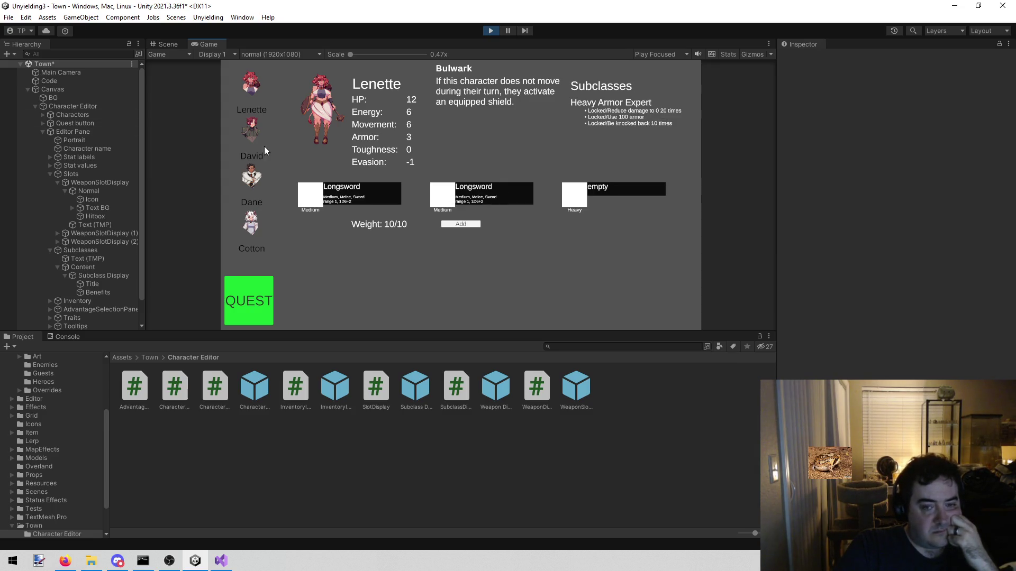
{"action": "left_click", "coordinate": [450, 195]}
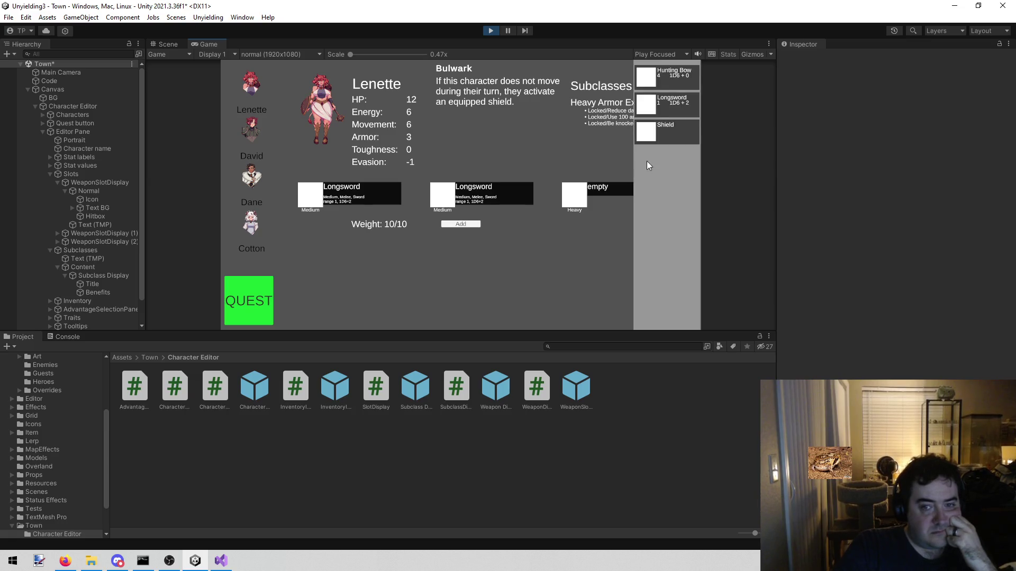
{"action": "left_click", "coordinate": [652, 125]}
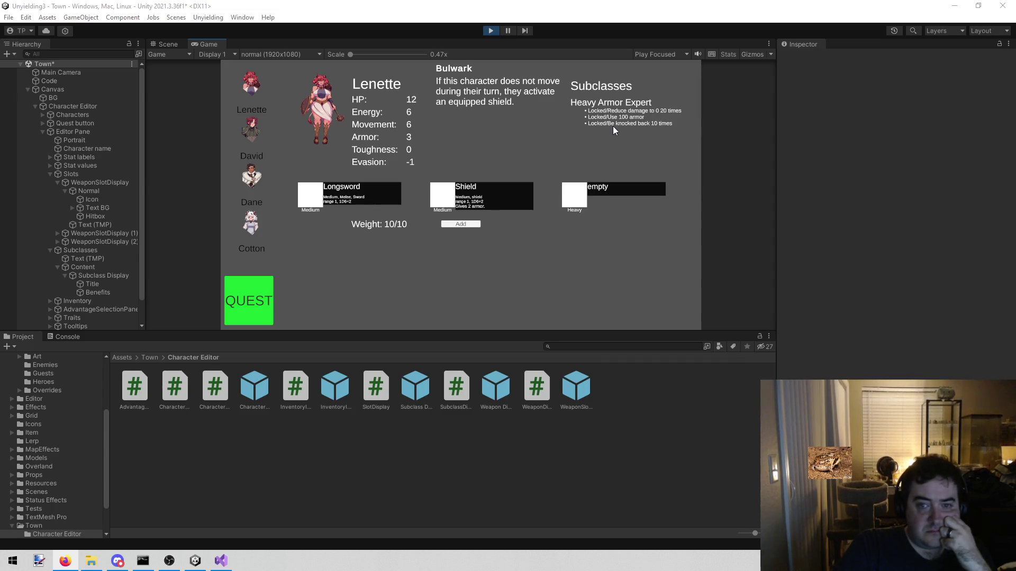
Step: Stop play mode and bring up todo.txt in Visual Studio
{"action": "left_click", "coordinate": [491, 31]}
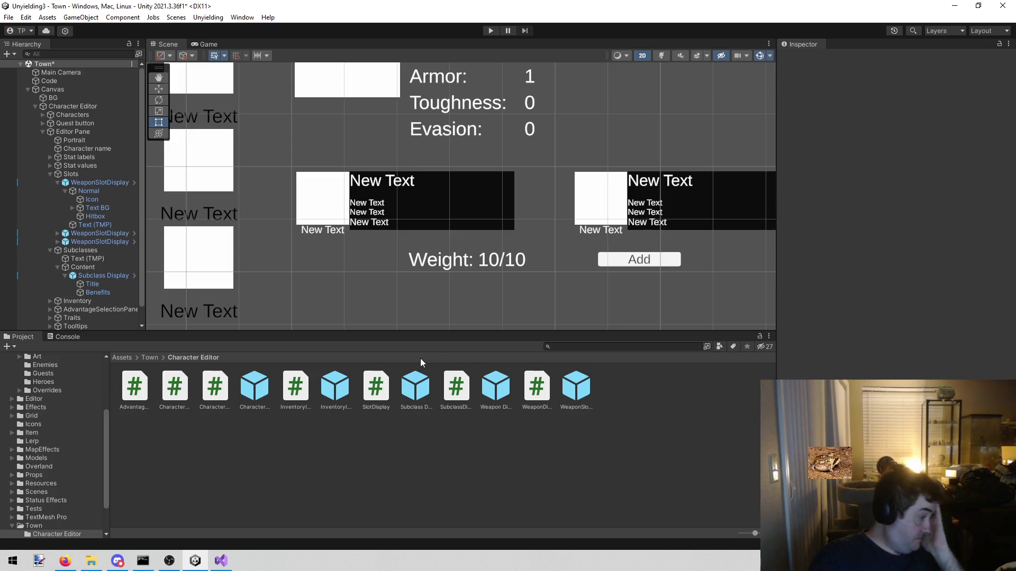
{"action": "left_click", "coordinate": [221, 561]}
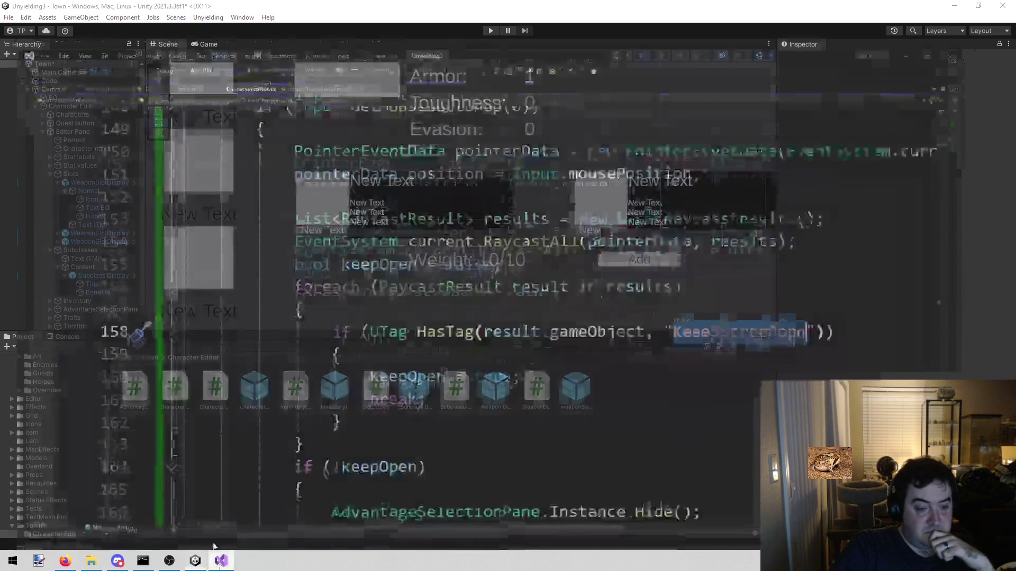
{"action": "left_click", "coordinate": [24, 43]}
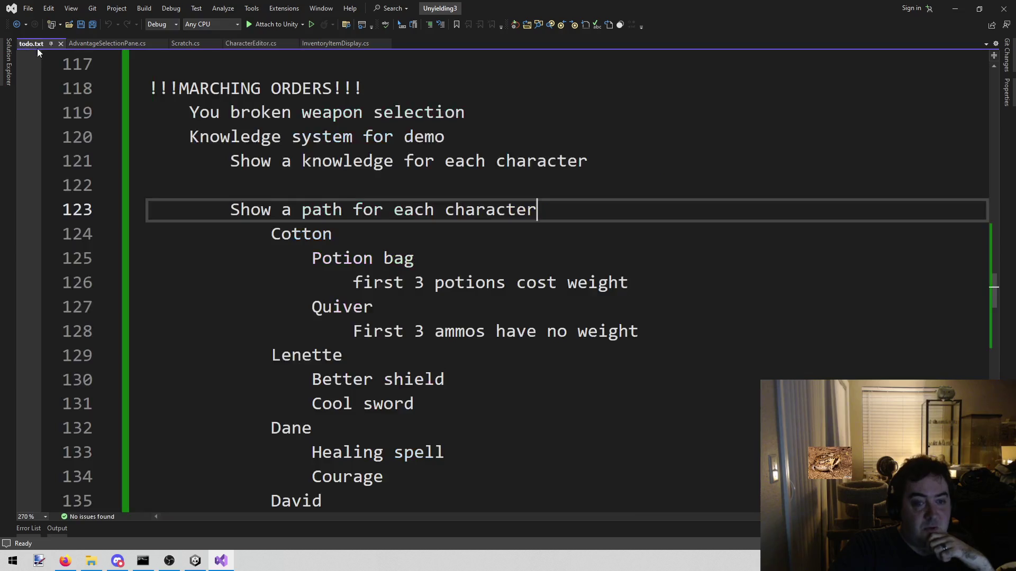
Step: Highlight the broken weapon selection todo line and look over lines 119 and 124
{"action": "left_click_drag", "start_coordinate": [171, 112], "coordinate": [612, 111]}
{"action": "left_click", "coordinate": [606, 117]}
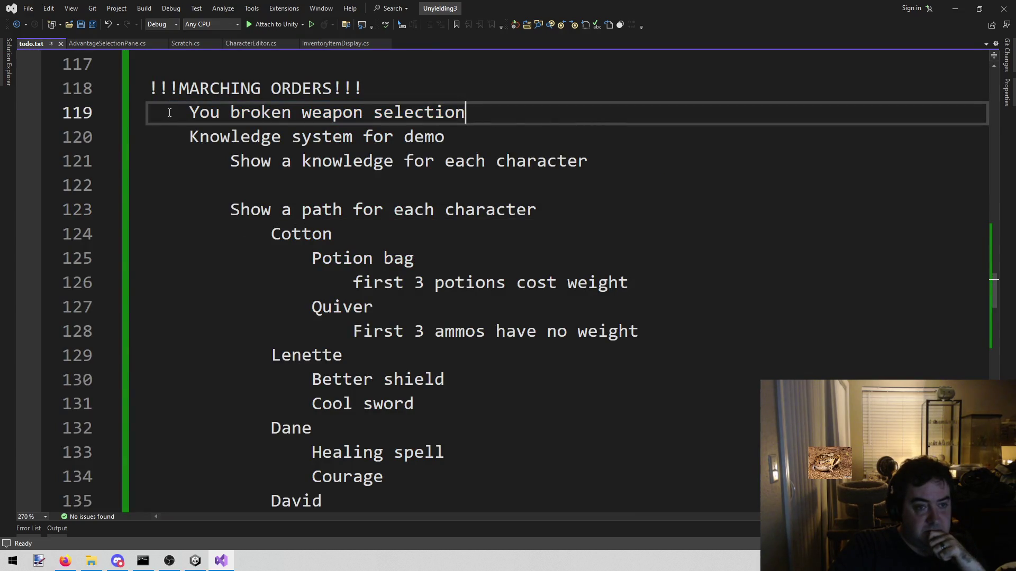
{"action": "left_click", "coordinate": [629, 244]}
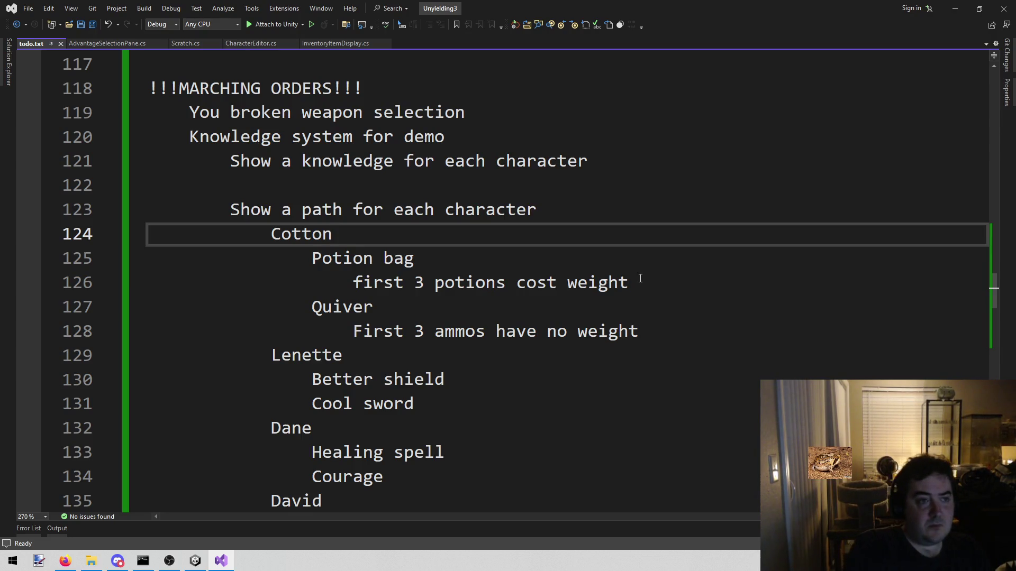
Step: Cancel the Open File in Solution search, then go to AdvantageSelectionPane.cs
{"action": "key", "text": "shift+alt+o"}
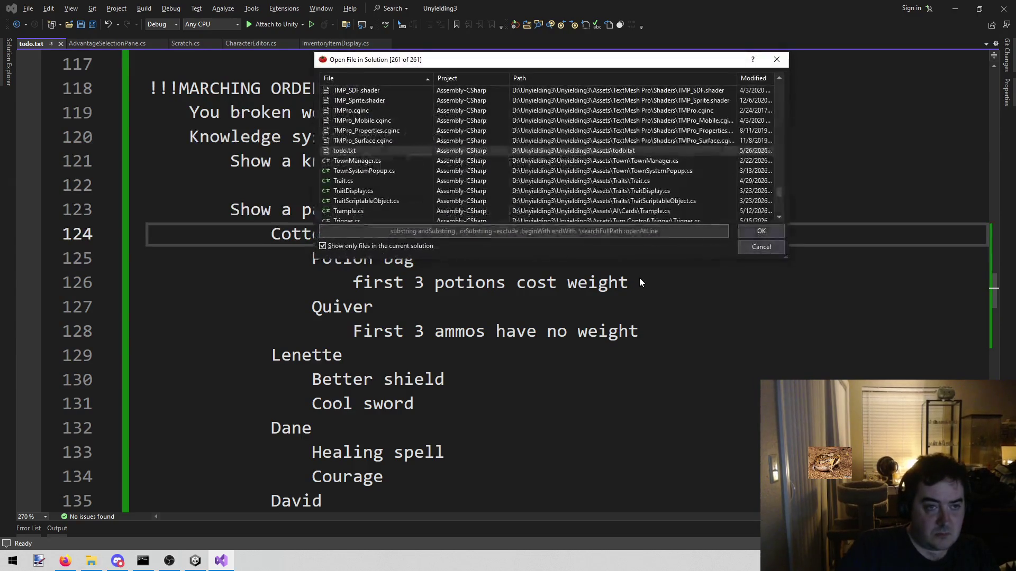
{"action": "key", "text": "Escape"}
{"action": "left_click", "coordinate": [251, 88]}
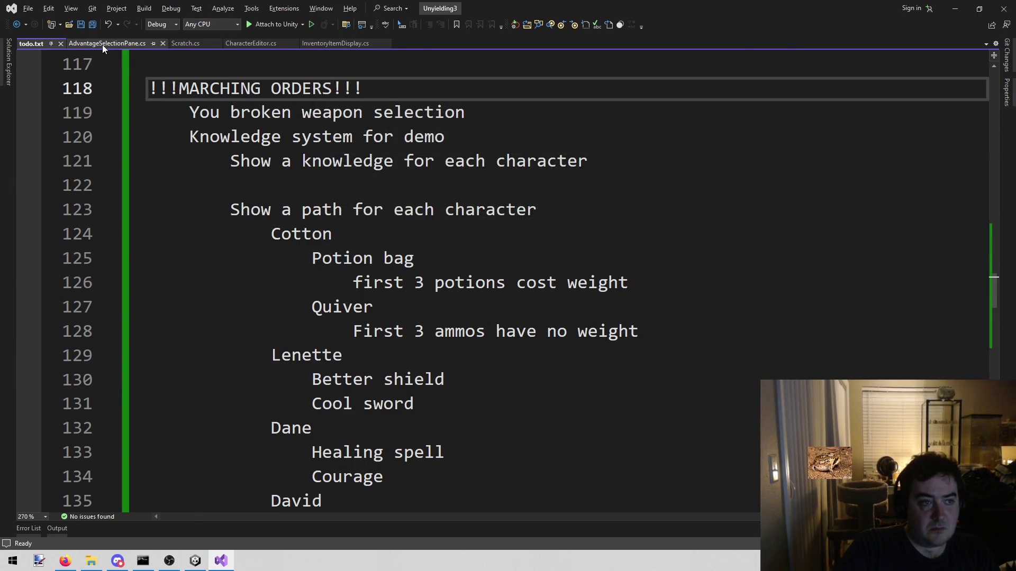
{"action": "left_click", "coordinate": [103, 44]}
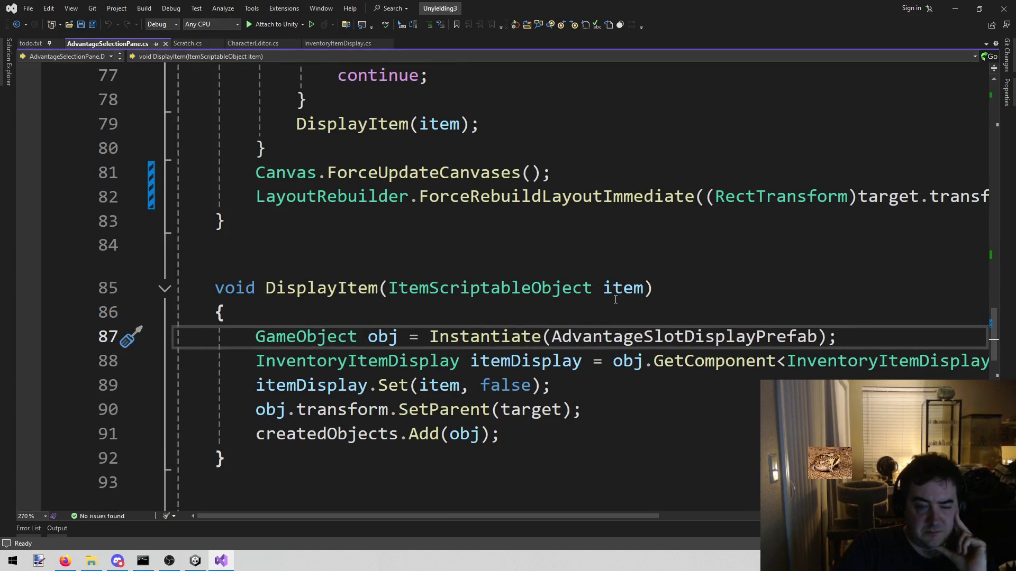
Step: Highlight DisplayItem references, bring the Set() method near line 62 into view, then switch to Firefox
{"action": "scroll", "coordinate": [615, 299], "scroll_direction": "up", "scroll_amount": 2}
{"action": "left_click", "coordinate": [340, 434]}
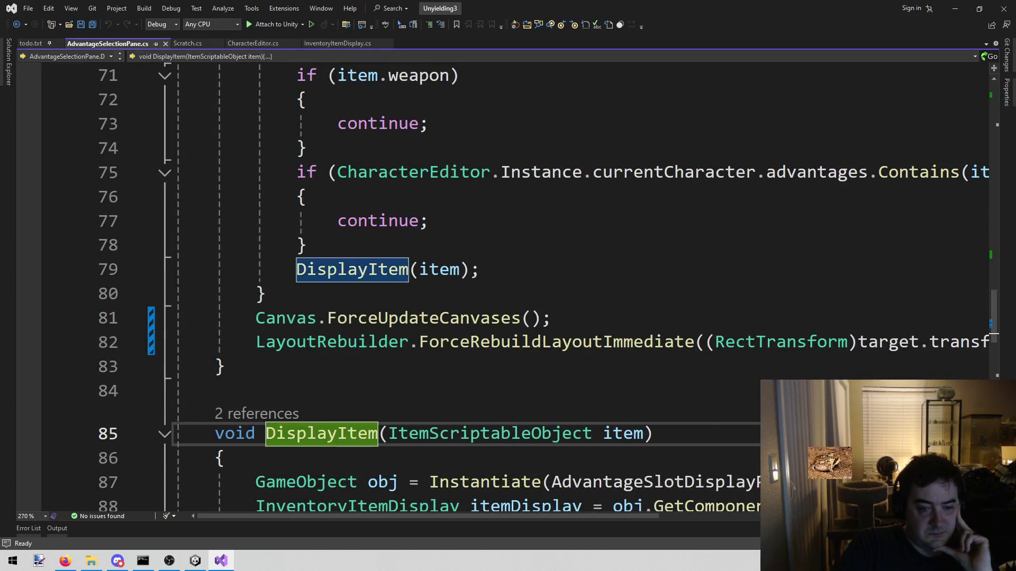
{"action": "scroll", "coordinate": [727, 426], "scroll_direction": "up", "scroll_amount": 4}
{"action": "scroll", "coordinate": [728, 425], "scroll_direction": "down", "scroll_amount": 3}
{"action": "scroll", "coordinate": [728, 426], "scroll_direction": "up", "scroll_amount": 3}
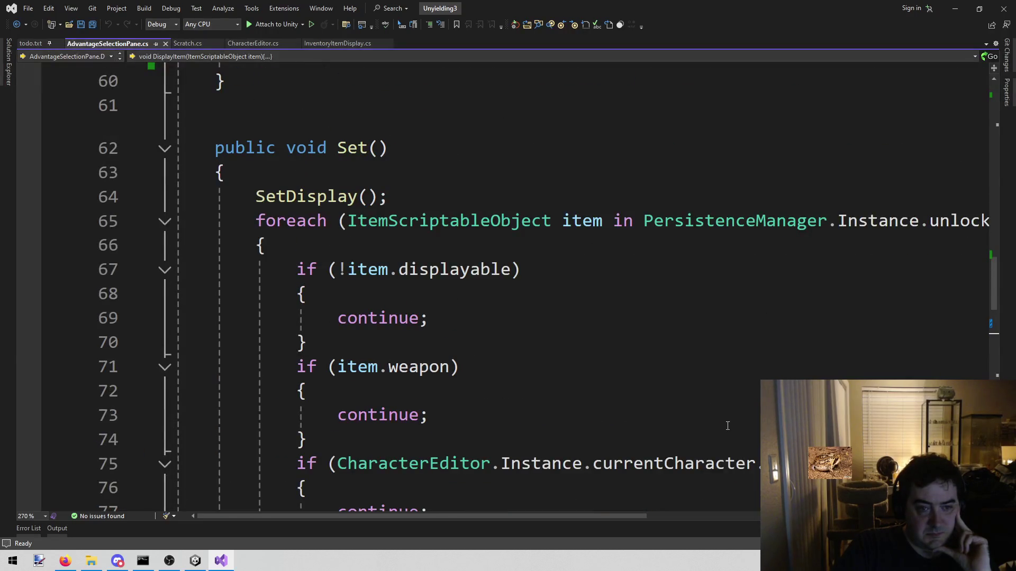
{"action": "scroll", "coordinate": [727, 426], "scroll_direction": "down", "scroll_amount": 3}
{"action": "scroll", "coordinate": [476, 352], "scroll_direction": "up", "scroll_amount": 3}
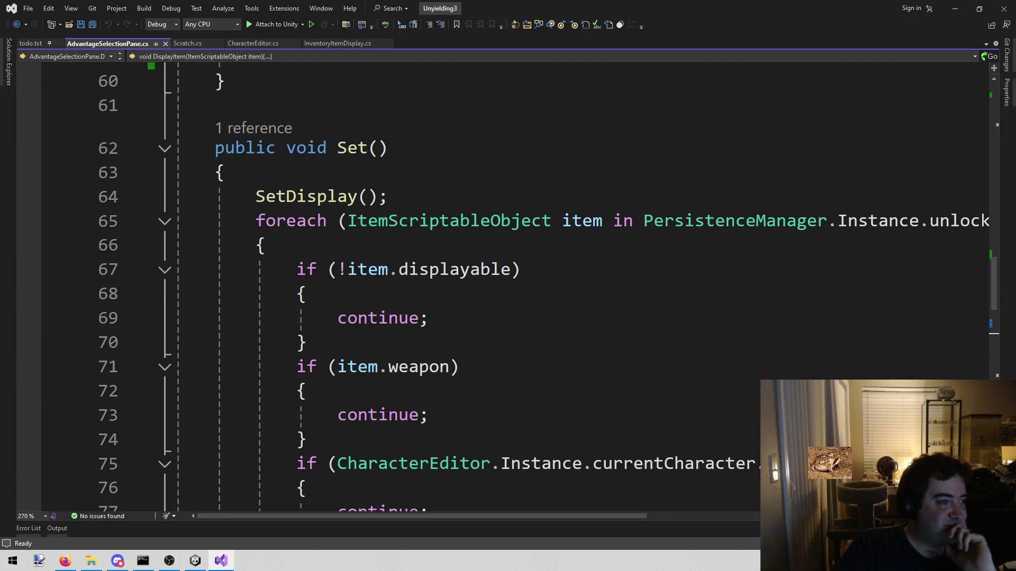
{"action": "key", "text": "alt+Tab"}
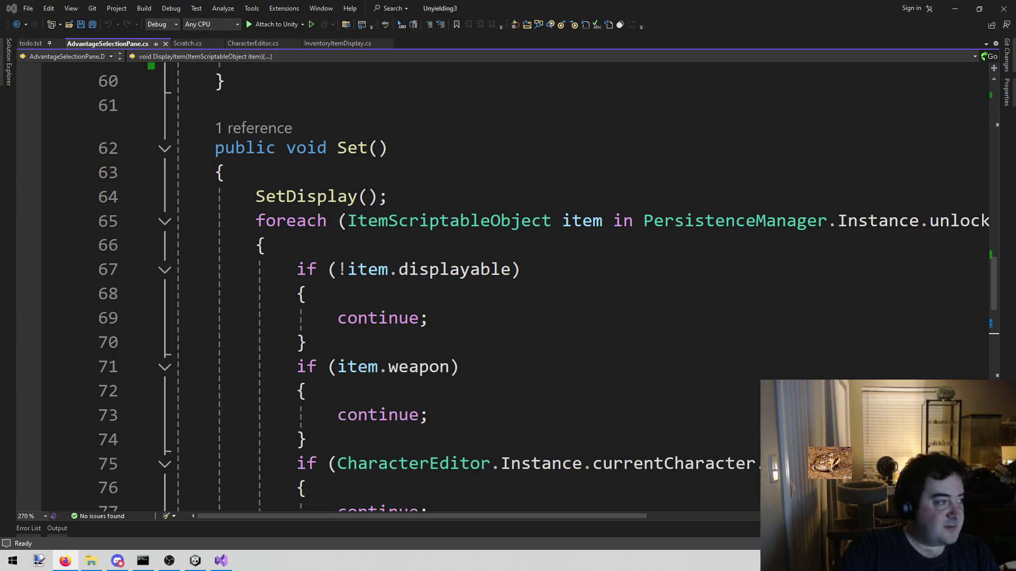
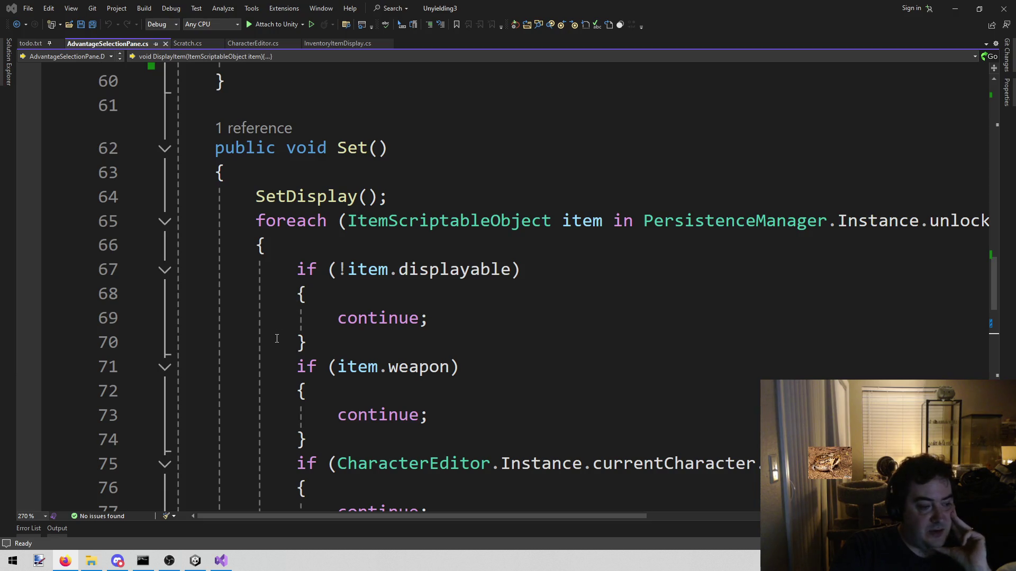
Step: Inspect the line 69 continue's loop, then reveal the advantages Contains check and DisplayItem(item) call
{"action": "left_click", "coordinate": [337, 336]}
{"action": "left_click", "coordinate": [334, 318]}
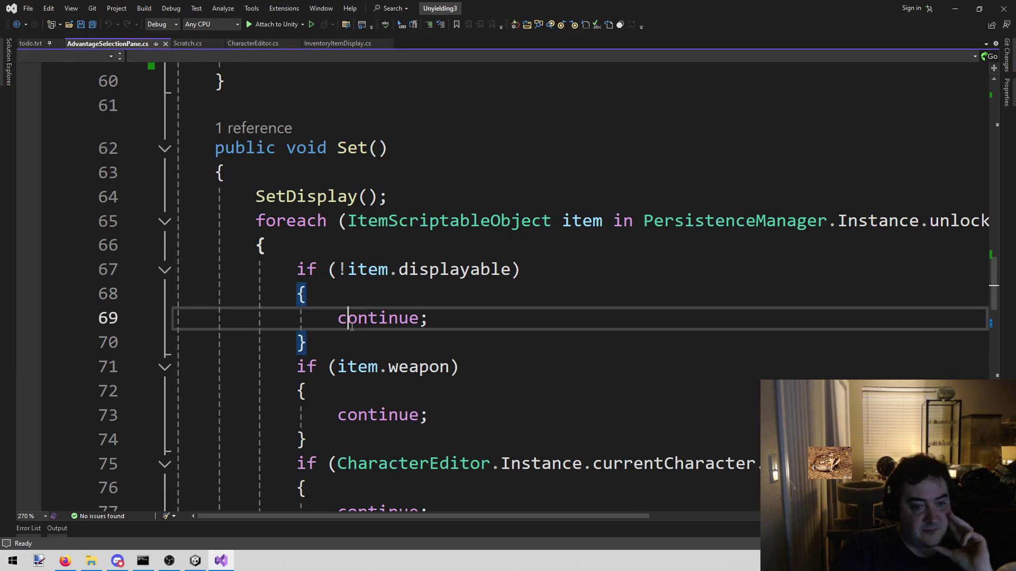
{"action": "key", "text": "Right"}
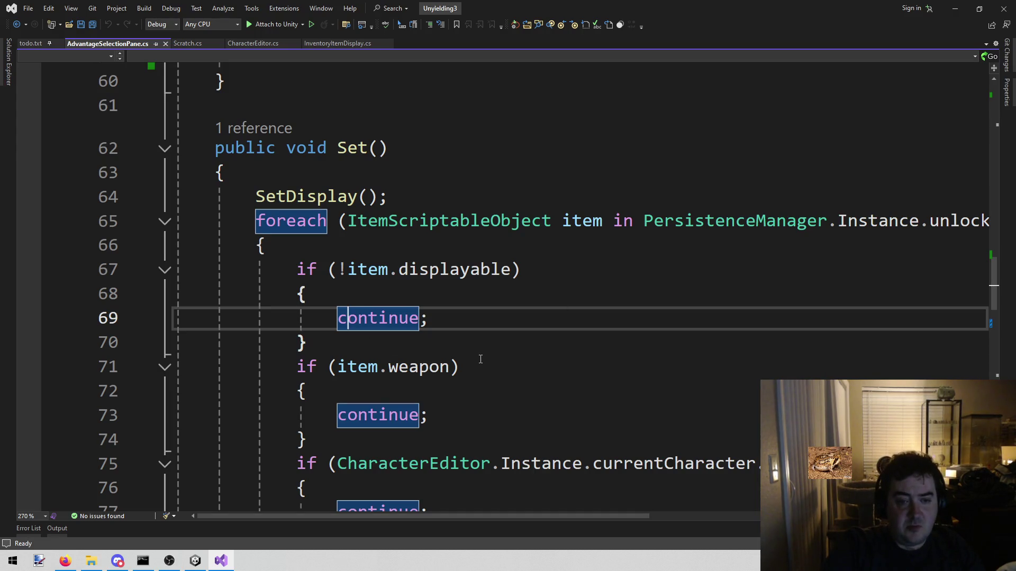
{"action": "scroll", "coordinate": [488, 374], "scroll_direction": "down", "scroll_amount": 2}
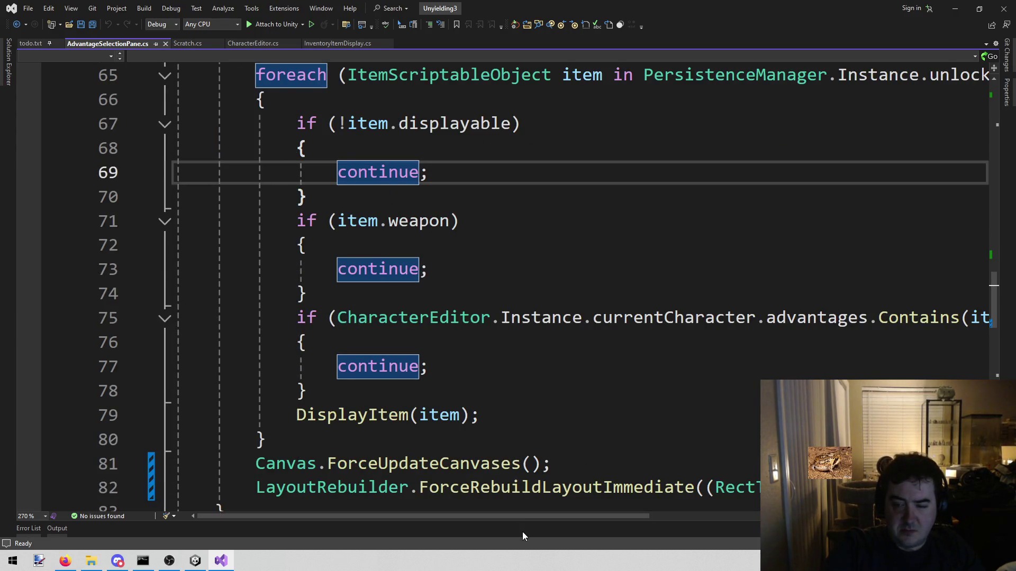
{"action": "mouse_move", "coordinate": [501, 519]}
{"action": "left_mouse_down"}
{"action": "mouse_move", "coordinate": [565, 528]}
{"action": "mouse_move", "coordinate": [440, 515]}
{"action": "mouse_move", "coordinate": [596, 507]}
{"action": "mouse_move", "coordinate": [505, 494]}
{"action": "left_mouse_up"}
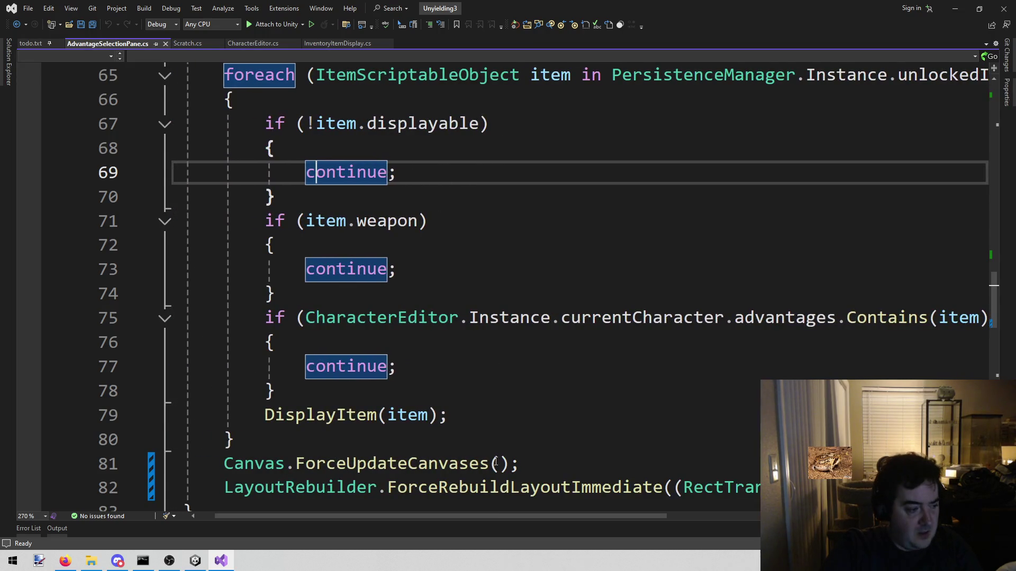